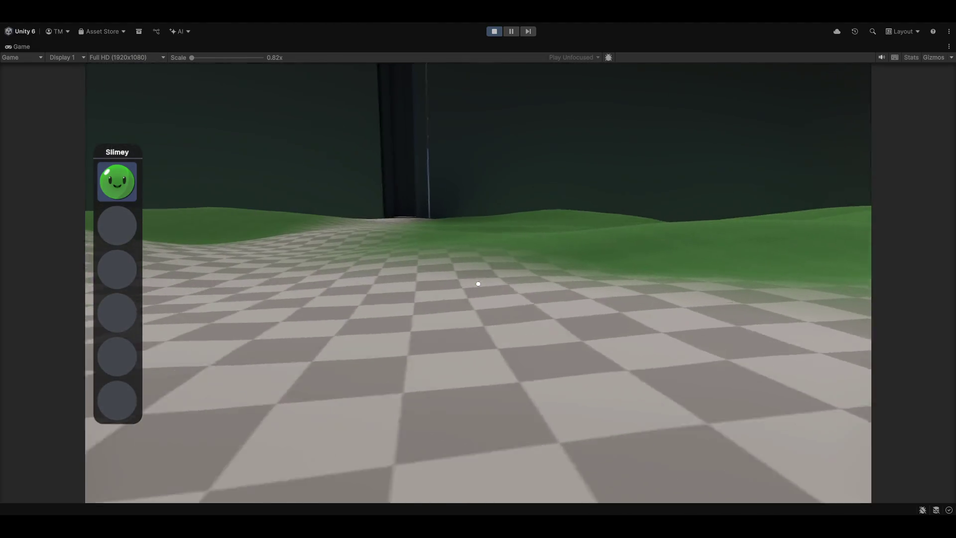
Punch at the dark and grey walls, hill and grass in the running play-test, then release input
left_click(478, 284)
left_click(478, 284)
left_click(478, 283)
left_click(478, 284)
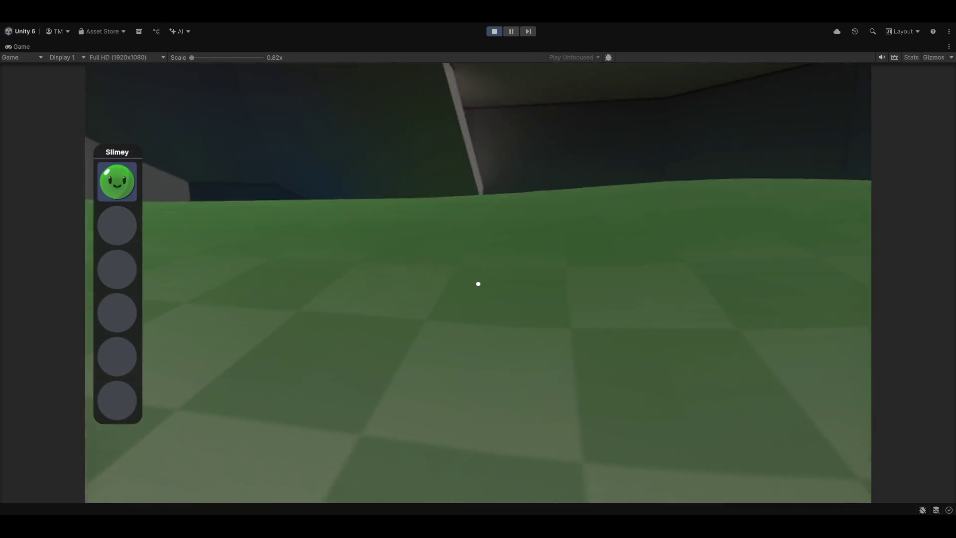
left_click(478, 283)
left_click(478, 283)
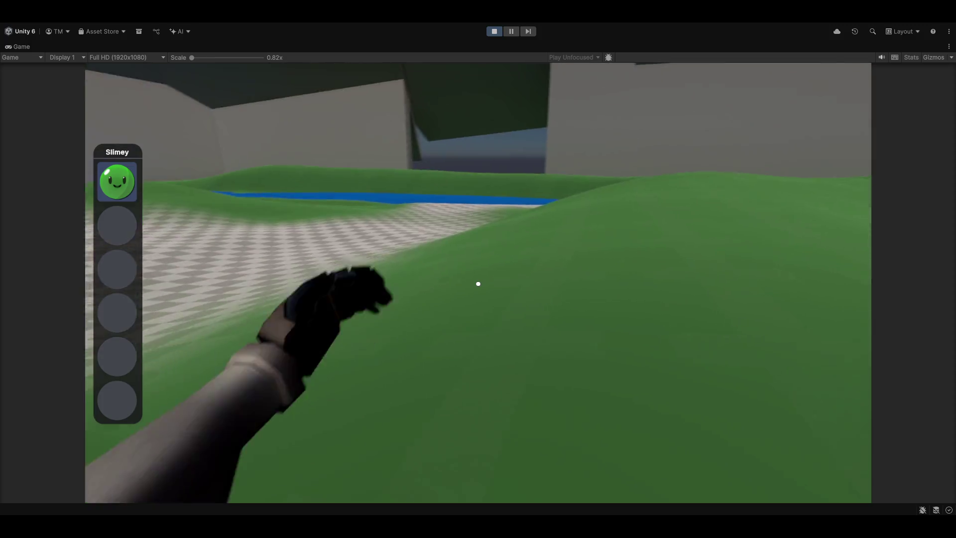
left_click(477, 284)
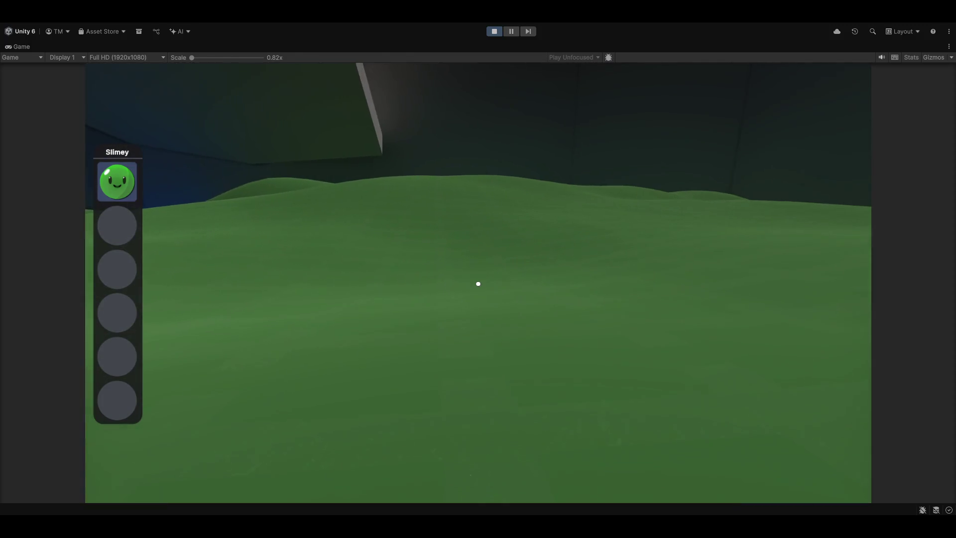
left_click(478, 284)
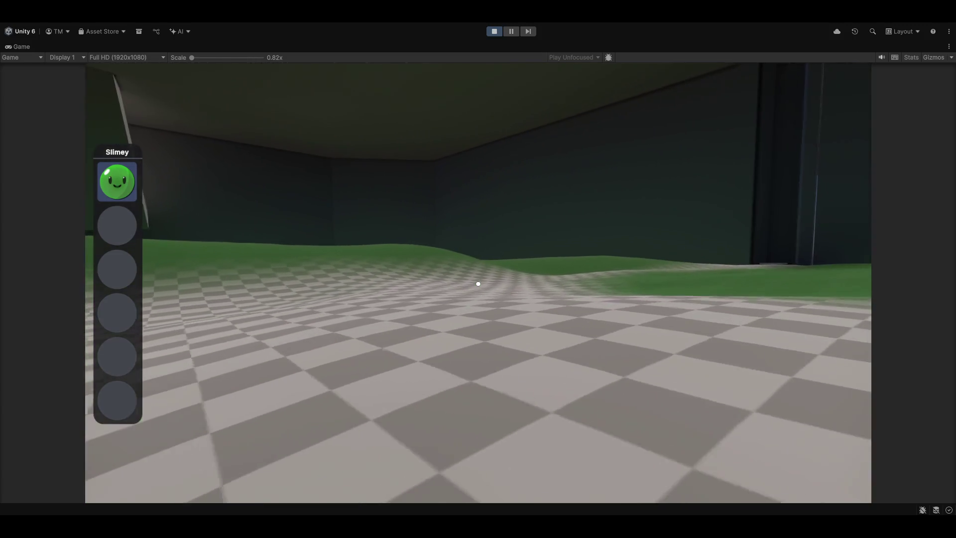
left_click(478, 284)
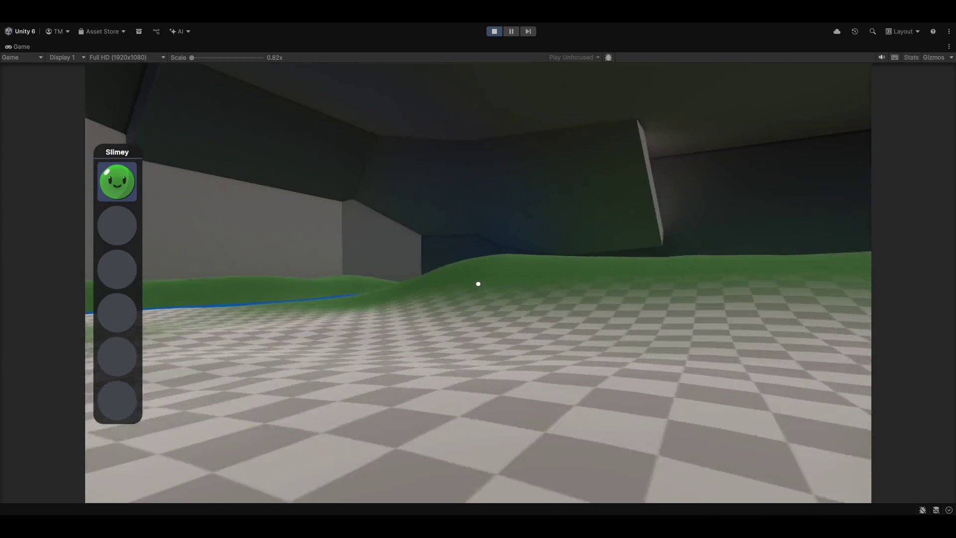
left_click(478, 284)
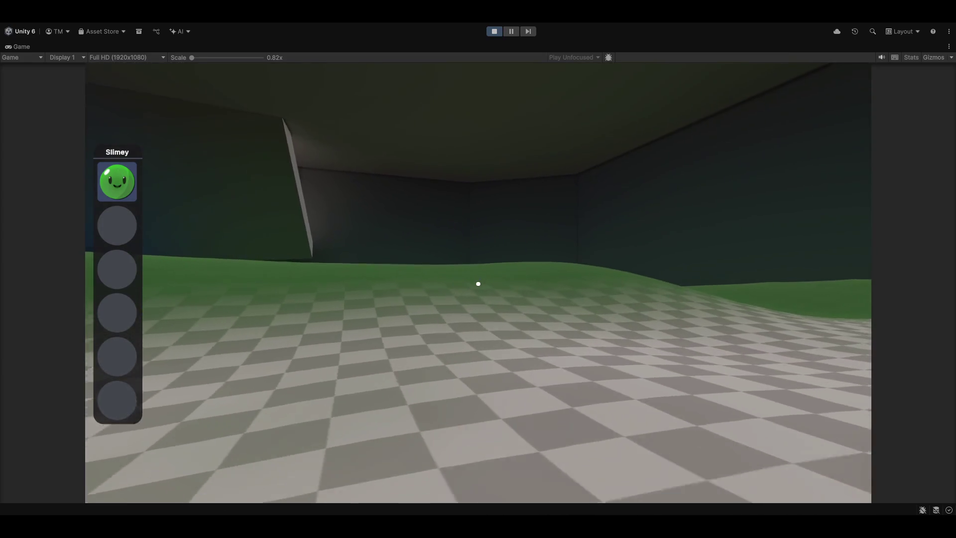
left_click(478, 284)
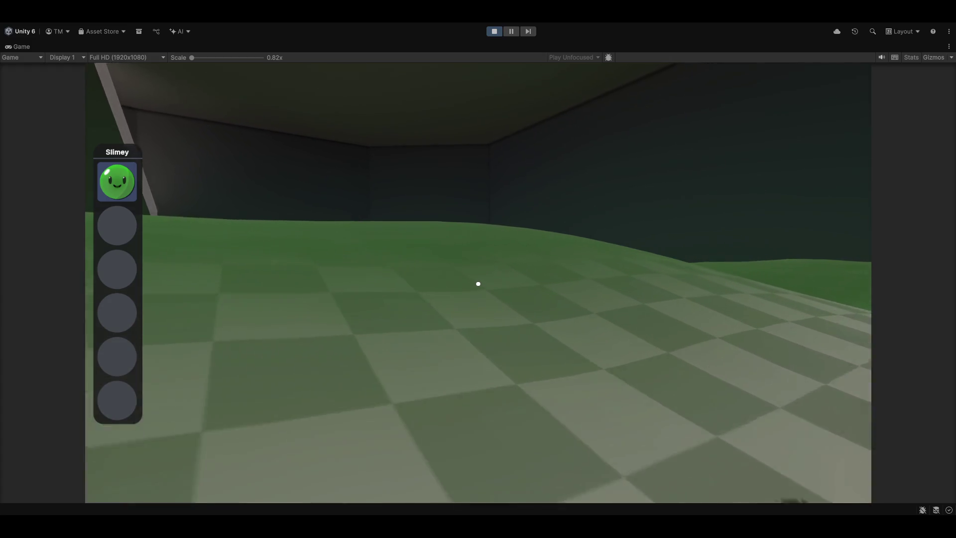
left_click(478, 284)
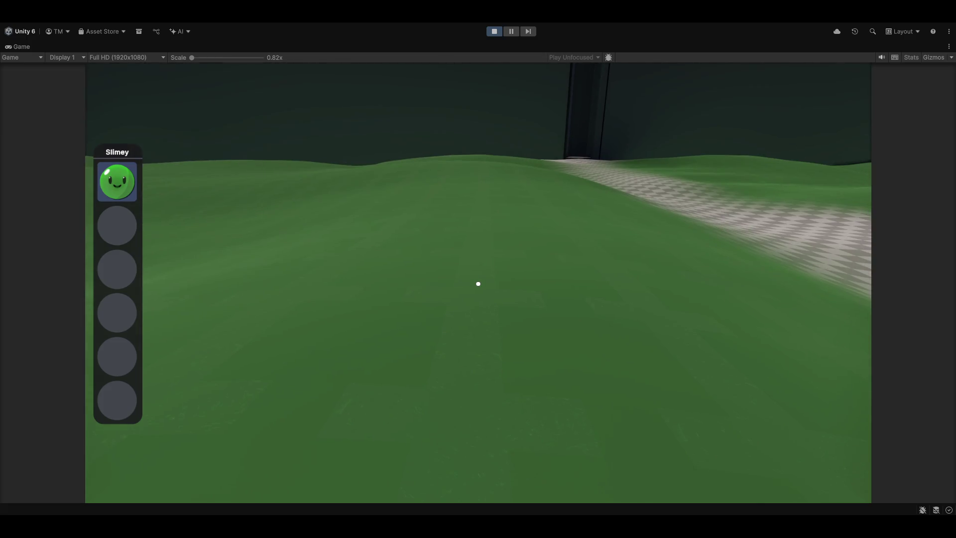
left_click(478, 283)
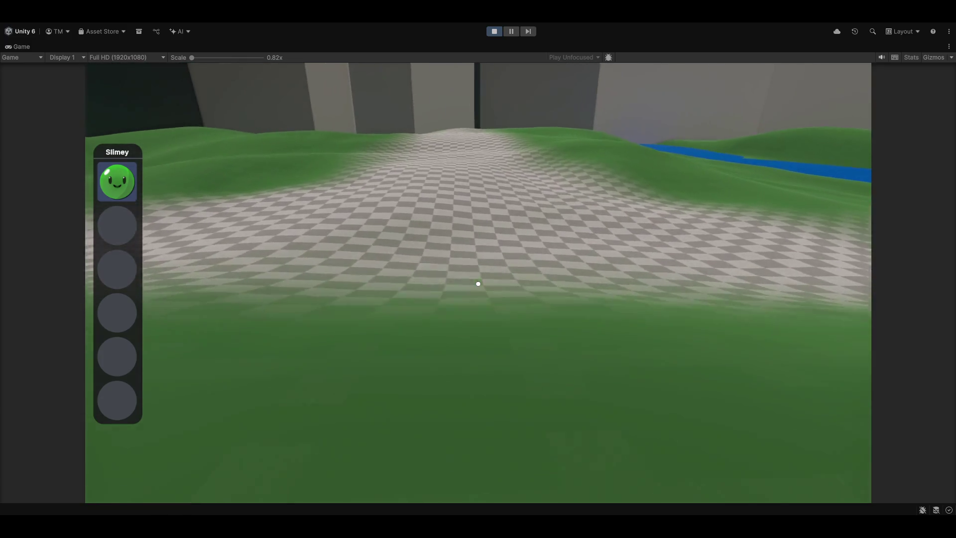
left_click(478, 284)
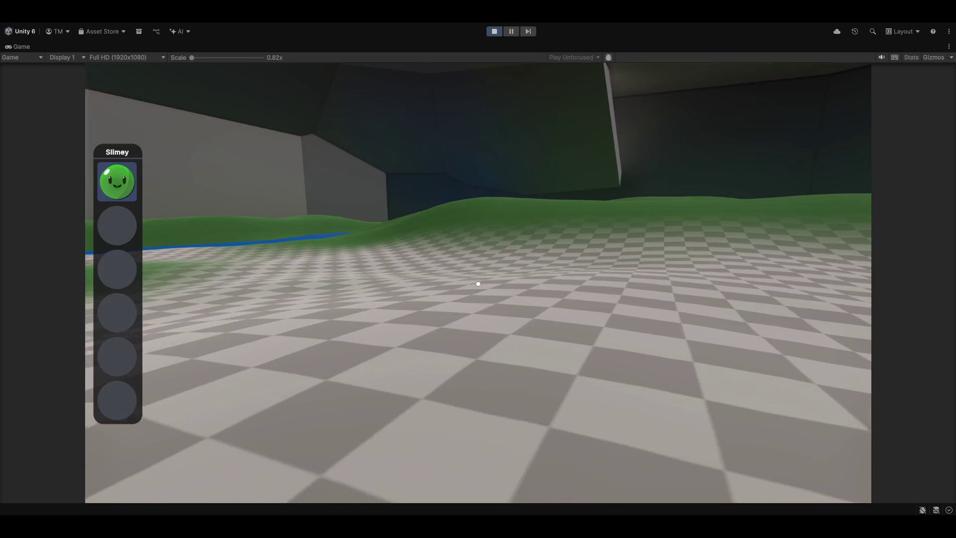
key("Escape")
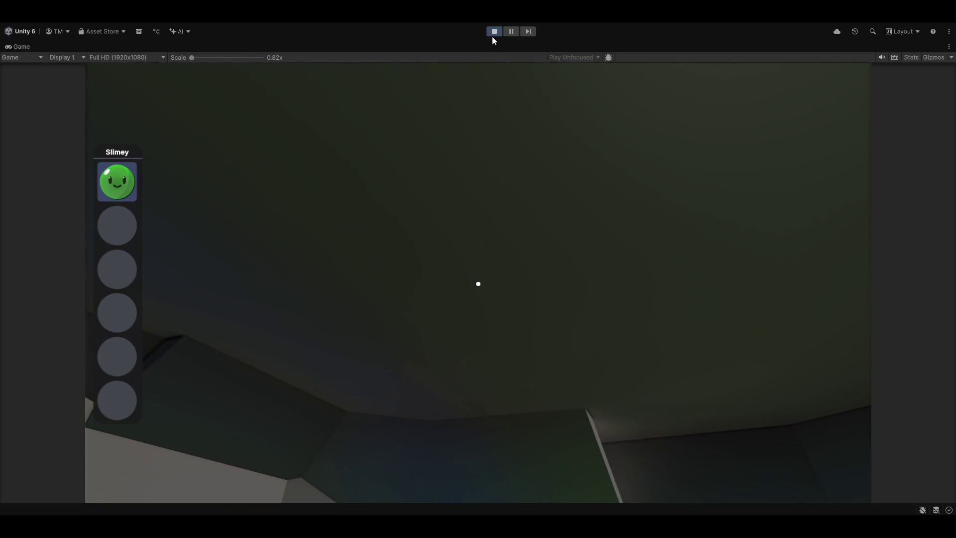
Stop the play-test and return to the Scene view over the terrain
left_click(495, 31)
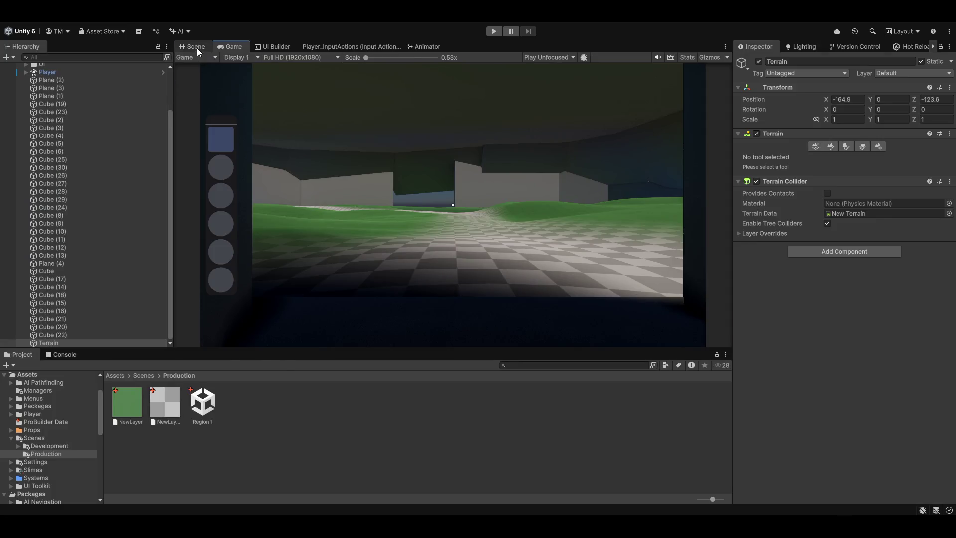
left_click(196, 47)
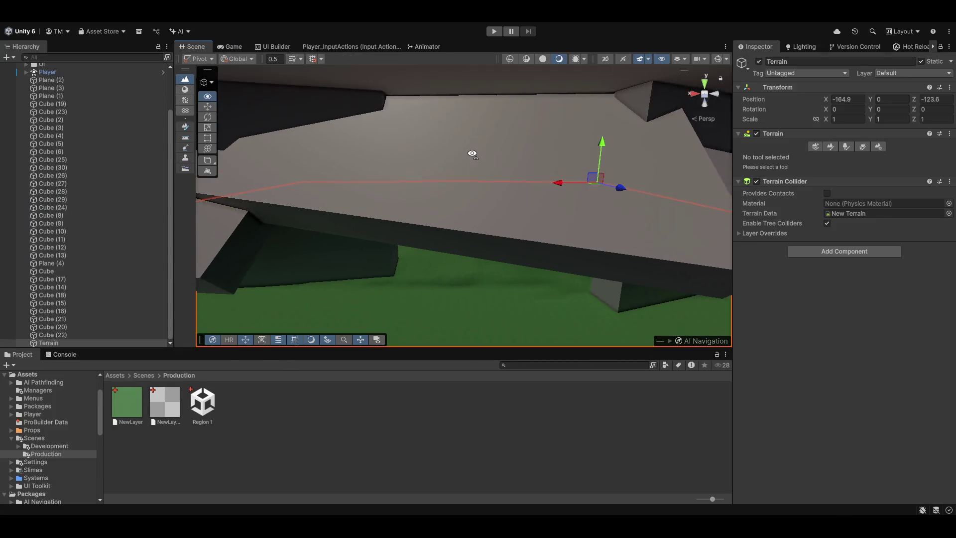
mouse_move(433, 199)
left_mouse_down()
mouse_move(341, 194)
mouse_move(472, 184)
mouse_move(452, 256)
mouse_move(418, 291)
mouse_move(442, 284)
mouse_move(389, 322)
mouse_move(464, 327)
mouse_move(518, 288)
mouse_move(303, 278)
mouse_move(565, 286)
mouse_move(515, 273)
mouse_move(610, 275)
mouse_move(412, 229)
mouse_move(341, 238)
mouse_move(363, 246)
mouse_move(390, 199)
mouse_move(482, 221)
mouse_move(443, 208)
left_mouse_up()
Adjust the position and rotation of dark wall Cube (23) with the move and rotate gizmos
left_click(453, 233)
key("w")
key("e")
key("w")
mouse_move(375, 136)
left_mouse_down()
mouse_move(467, 207)
mouse_move(559, 252)
mouse_move(518, 282)
mouse_move(388, 296)
mouse_move(757, 239)
mouse_move(695, 204)
mouse_move(539, 229)
mouse_move(546, 234)
mouse_move(299, 156)
mouse_move(278, 309)
mouse_move(520, 234)
mouse_move(565, 199)
mouse_move(716, 211)
mouse_move(680, 210)
left_mouse_up()
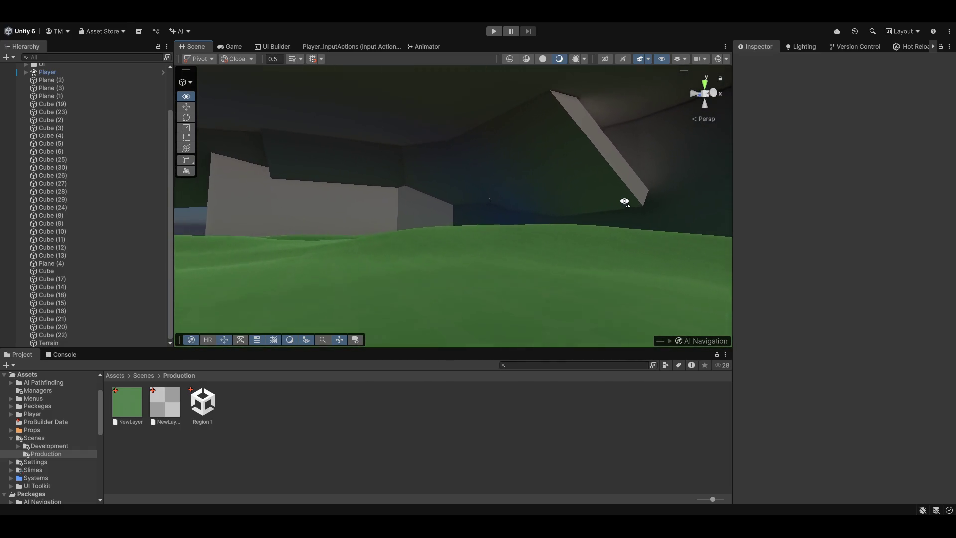
mouse_move(625, 201)
left_mouse_down()
mouse_move(641, 213)
mouse_move(588, 252)
mouse_move(458, 311)
mouse_move(544, 312)
mouse_move(667, 335)
mouse_move(822, 306)
mouse_move(640, 292)
mouse_move(582, 277)
mouse_move(111, 296)
mouse_move(88, 283)
mouse_move(247, 265)
mouse_move(249, 254)
mouse_move(269, 303)
mouse_move(813, 339)
mouse_move(724, 300)
mouse_move(727, 254)
mouse_move(811, 273)
mouse_move(126, 265)
mouse_move(165, 269)
mouse_move(86, 277)
mouse_move(117, 287)
mouse_move(115, 279)
mouse_move(265, 240)
left_mouse_up()
Duplicate Cube (2) as Cube (7), placed at -18.8, 18.6, -81.8 with Y rotation -22.349
left_click(410, 195)
key("ctrl+d")
mouse_move(467, 187)
left_mouse_down()
mouse_move(418, 258)
mouse_move(442, 228)
mouse_move(429, 246)
mouse_move(433, 207)
mouse_move(476, 201)
mouse_move(434, 245)
mouse_move(370, 243)
mouse_move(383, 251)
left_mouse_up()
scroll(433, 207, "up", 2)
key("e")
key("w")
mouse_move(474, 289)
left_mouse_down()
mouse_move(480, 308)
mouse_move(373, 319)
mouse_move(294, 214)
mouse_move(281, 222)
mouse_move(390, 207)
mouse_move(457, 220)
mouse_move(450, 190)
mouse_move(438, 188)
left_mouse_up()
left_click(497, 159)
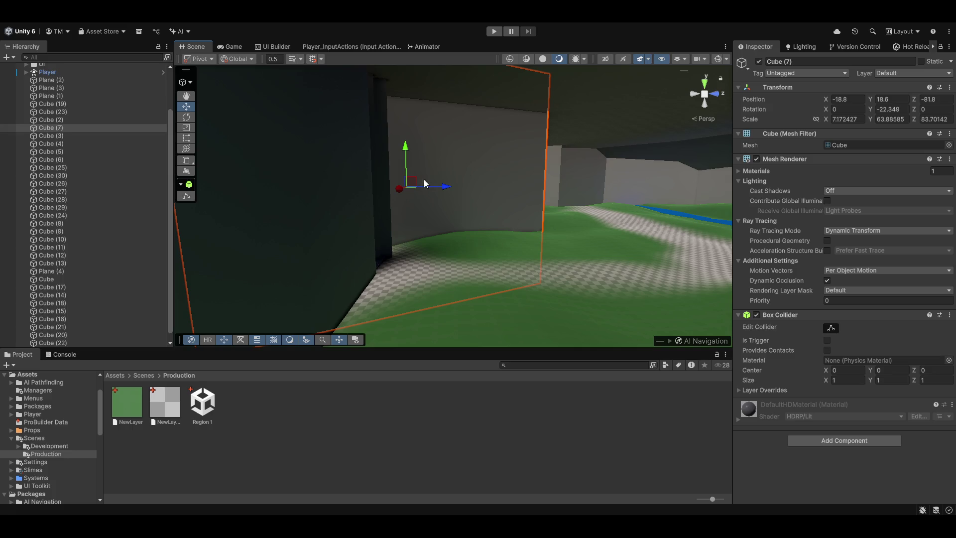
Slide and turn wall Cube (7) into place on the ground
mouse_move(411, 188)
left_mouse_down()
mouse_move(525, 205)
mouse_move(279, 260)
mouse_move(287, 265)
mouse_move(363, 178)
mouse_move(508, 250)
mouse_move(632, 276)
mouse_move(572, 272)
left_mouse_up()
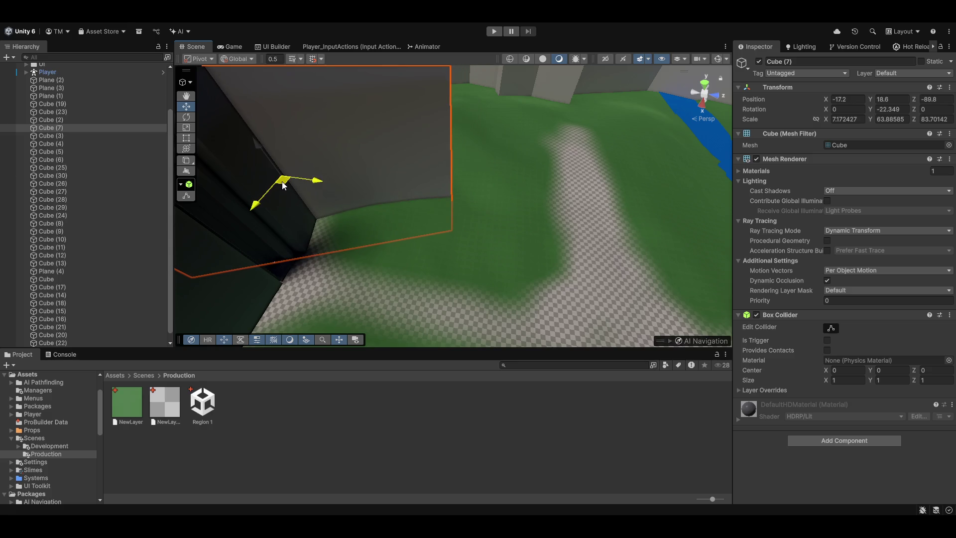
mouse_move(279, 182)
left_mouse_down()
mouse_move(269, 177)
mouse_move(274, 198)
mouse_move(285, 169)
left_mouse_up()
key("e")
key("w")
Duplicate the wall into Cube (31) and Cube (32), undo a stray spin, and spread the copies apart
key("ctrl+d")
mouse_move(447, 199)
left_mouse_down()
mouse_move(396, 201)
mouse_move(411, 206)
left_mouse_up()
key("e")
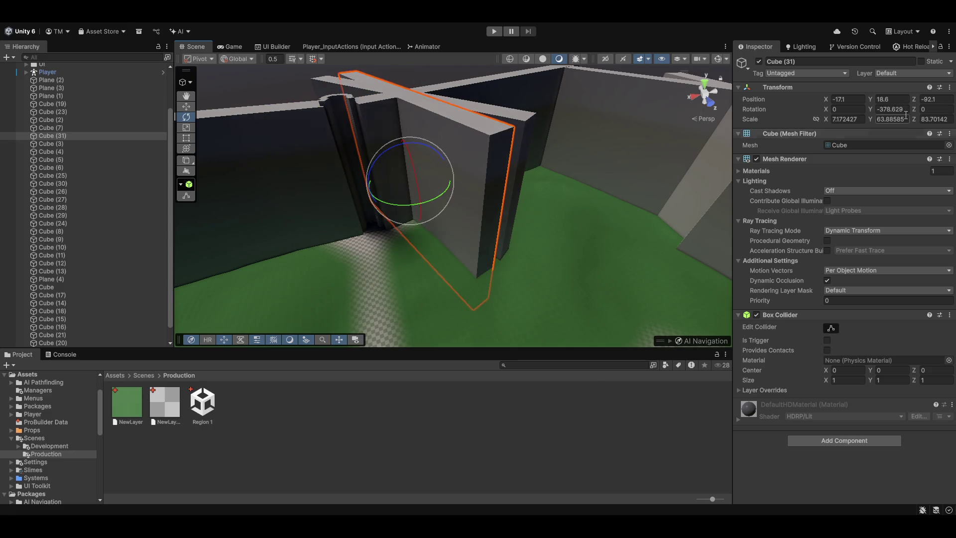
key("ctrl+z")
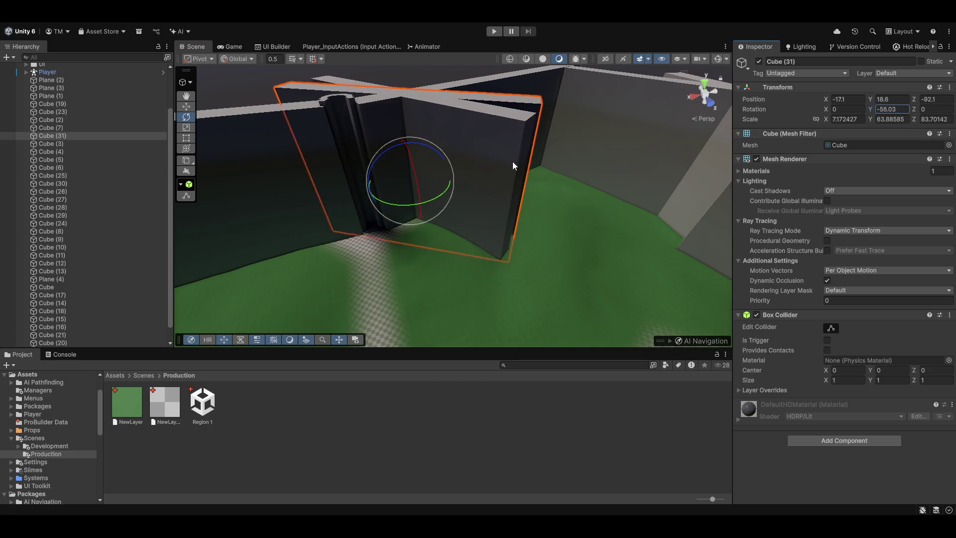
mouse_move(406, 185)
left_mouse_down()
mouse_move(503, 207)
mouse_move(606, 200)
mouse_move(570, 204)
left_mouse_up()
mouse_move(697, 204)
left_mouse_down()
mouse_move(617, 202)
mouse_move(616, 213)
mouse_move(444, 255)
left_mouse_up()
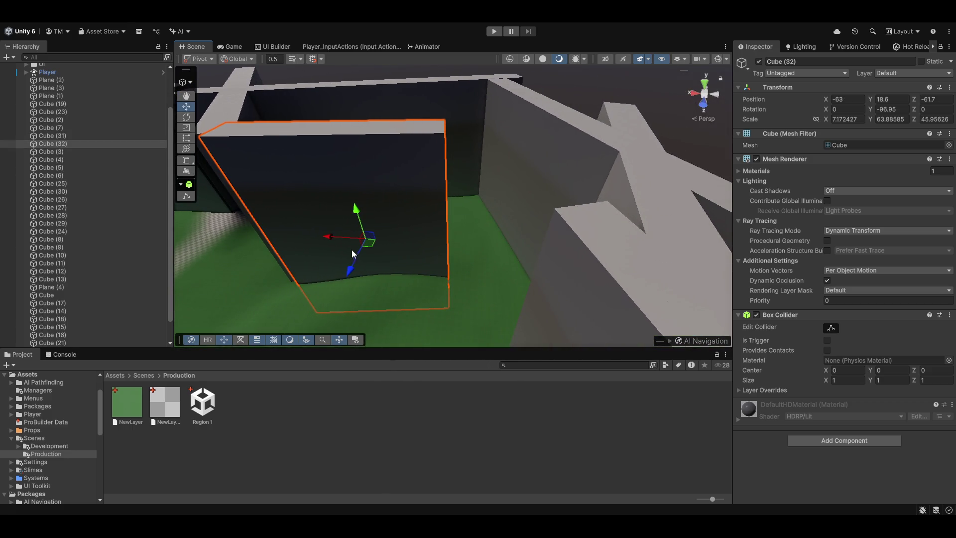
left_click_drag(359, 246, 464, 251)
left_click_drag(566, 237, 566, 240)
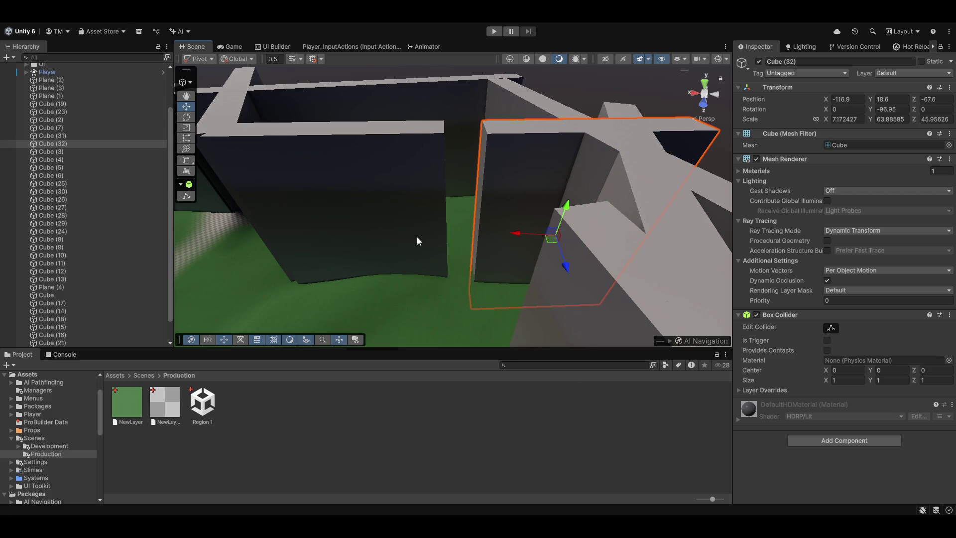
Shrink Cube (31) to X scale 3.634484 and duplicate it as Cube (33) at X scale 3.018157
left_click(373, 247)
key("r")
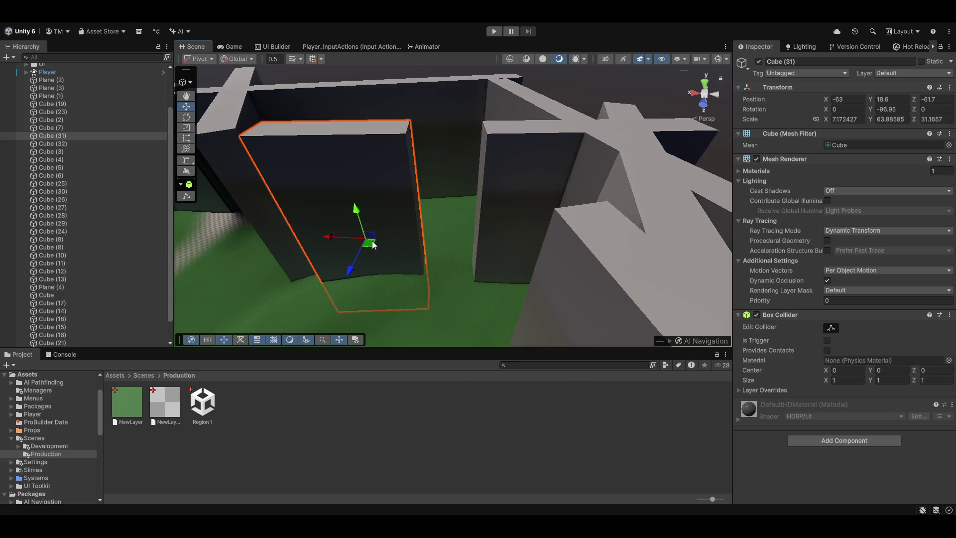
mouse_move(399, 235)
left_mouse_down()
mouse_move(420, 120)
mouse_move(456, 206)
mouse_move(454, 234)
mouse_move(550, 220)
mouse_move(458, 235)
mouse_move(430, 223)
left_mouse_up()
left_click(420, 119)
left_click(553, 219)
key("ctrl+d")
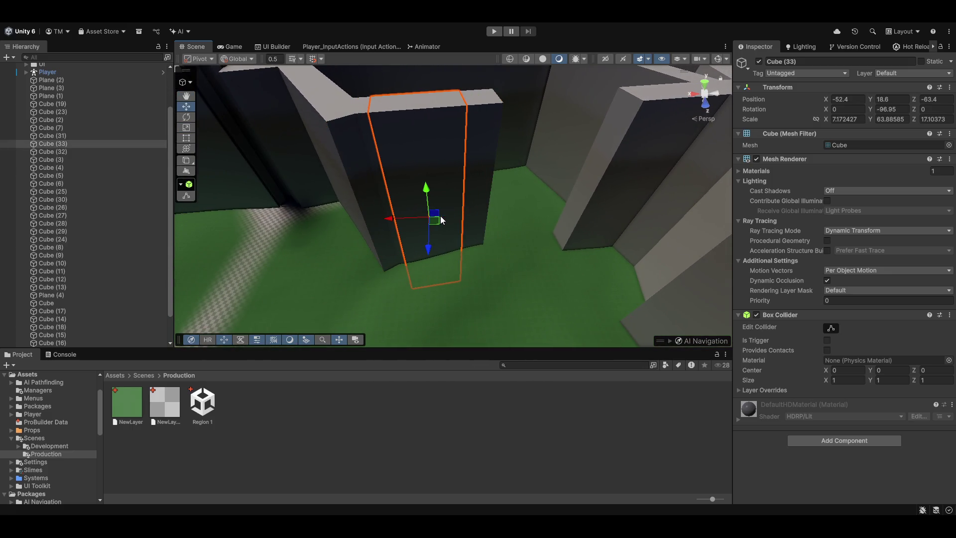
left_click_drag(498, 220, 410, 224)
left_click(423, 215)
key("r")
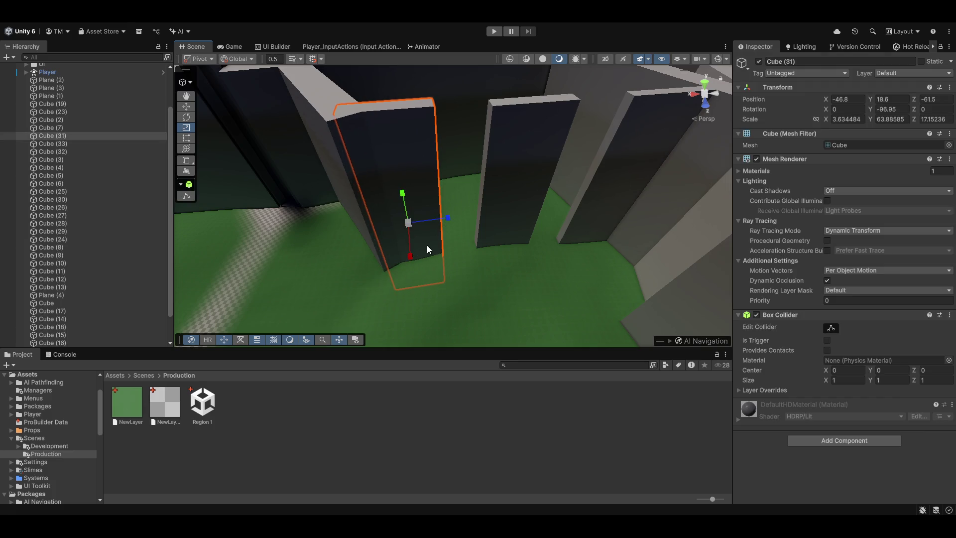
mouse_move(452, 245)
left_mouse_down()
mouse_move(428, 142)
mouse_move(437, 218)
mouse_move(643, 245)
mouse_move(542, 224)
left_mouse_up()
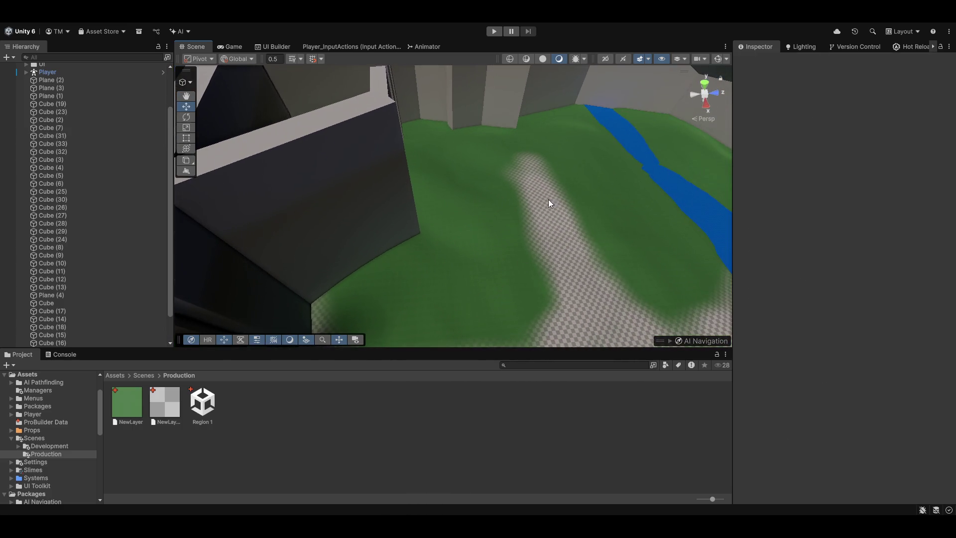
Rotate dark wall Cube (23) further around its vertical axis
mouse_move(510, 126)
left_mouse_down()
mouse_move(469, 171)
mouse_move(474, 156)
mouse_move(459, 191)
left_mouse_up()
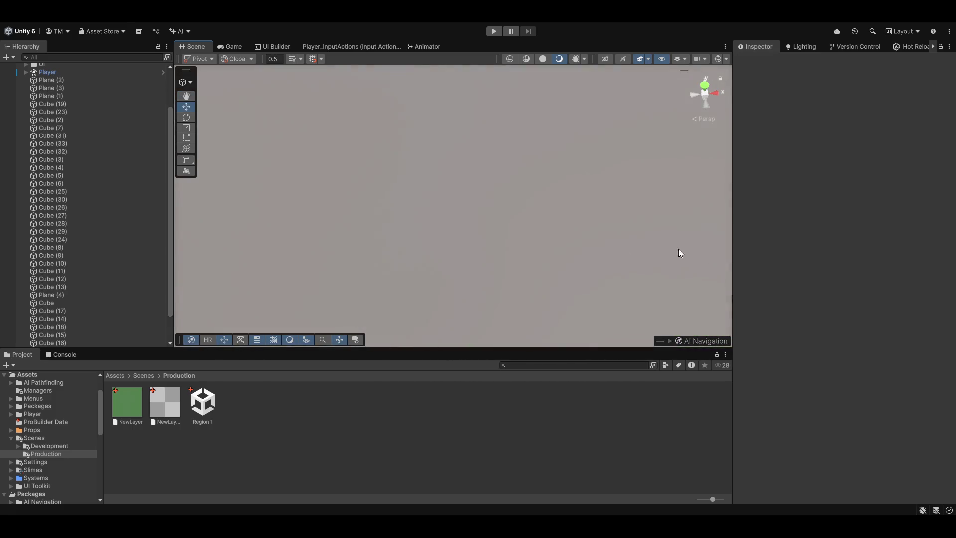
mouse_move(525, 241)
left_mouse_down()
mouse_move(576, 224)
mouse_move(587, 247)
mouse_move(553, 248)
mouse_move(448, 209)
mouse_move(446, 196)
mouse_move(530, 169)
mouse_move(446, 200)
mouse_move(641, 264)
mouse_move(608, 196)
mouse_move(570, 245)
mouse_move(480, 238)
mouse_move(480, 256)
left_mouse_up()
left_click(570, 244)
key("e")
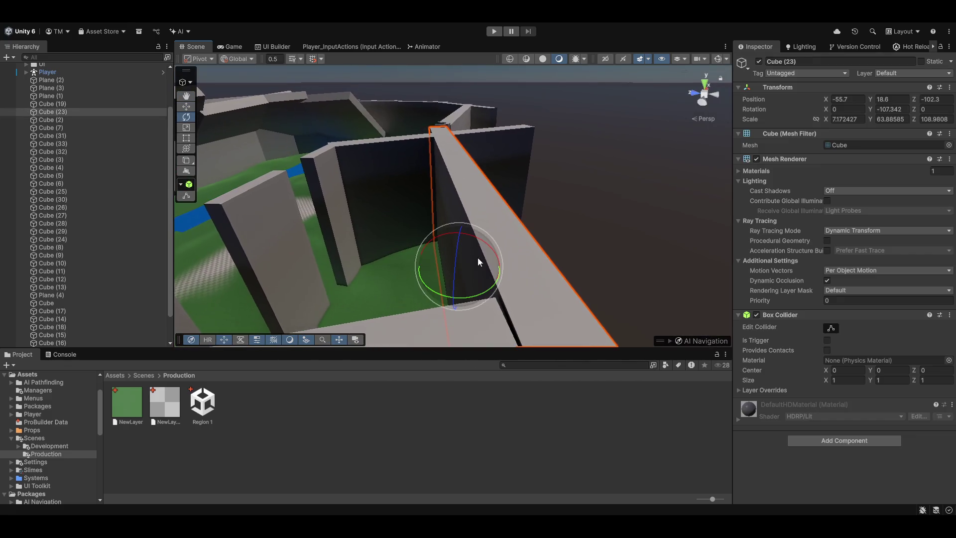
mouse_move(481, 292)
left_mouse_down()
mouse_move(488, 252)
mouse_move(520, 270)
left_mouse_up()
scroll(512, 267, "up", 5)
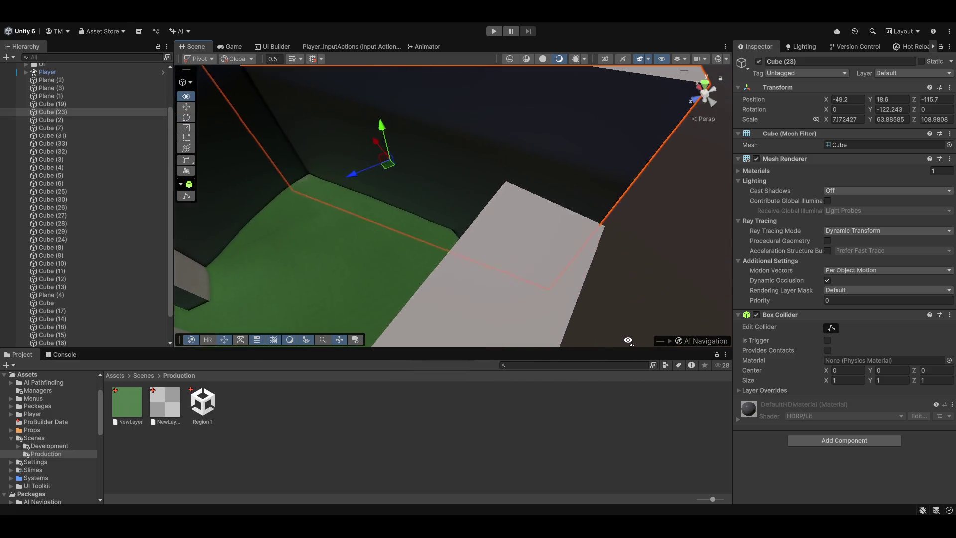
Move wall Cube (2) to a new position and orbit to check the level
left_click(599, 280)
mouse_move(585, 284)
left_mouse_down()
mouse_move(669, 288)
mouse_move(513, 216)
left_mouse_up()
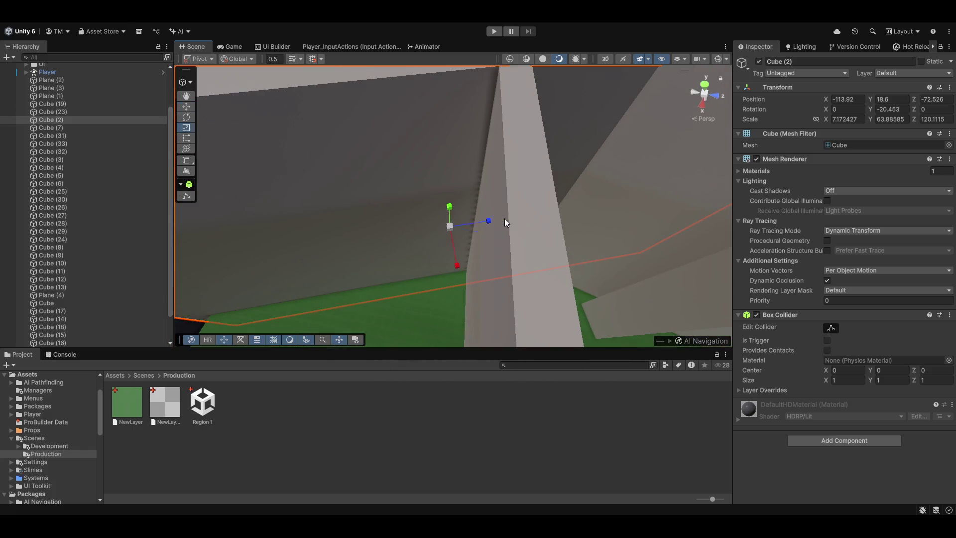
left_click_drag(435, 237, 333, 247)
mouse_move(488, 260)
left_mouse_down()
mouse_move(369, 179)
mouse_move(397, 128)
mouse_move(634, 213)
mouse_move(494, 237)
mouse_move(241, 147)
mouse_move(433, 199)
mouse_move(405, 220)
mouse_move(497, 231)
mouse_move(393, 213)
mouse_move(453, 220)
mouse_move(489, 237)
mouse_move(471, 240)
mouse_move(424, 186)
mouse_move(386, 207)
mouse_move(411, 209)
mouse_move(322, 211)
mouse_move(470, 235)
mouse_move(391, 226)
mouse_move(438, 194)
mouse_move(427, 204)
mouse_move(390, 200)
mouse_move(541, 213)
mouse_move(409, 202)
mouse_move(275, 214)
mouse_move(184, 262)
mouse_move(99, 266)
mouse_move(24, 247)
mouse_move(459, 267)
mouse_move(627, 254)
mouse_move(486, 280)
mouse_move(387, 239)
mouse_move(589, 269)
mouse_move(467, 280)
mouse_move(579, 269)
mouse_move(452, 271)
mouse_move(544, 262)
mouse_move(448, 279)
mouse_move(419, 259)
mouse_move(422, 314)
mouse_move(544, 350)
mouse_move(658, 341)
mouse_move(759, 320)
mouse_move(777, 306)
mouse_move(559, 265)
mouse_move(523, 230)
mouse_move(416, 266)
mouse_move(344, 275)
mouse_move(383, 276)
mouse_move(358, 260)
mouse_move(445, 240)
mouse_move(610, 246)
mouse_move(527, 242)
left_mouse_up()
mouse_move(417, 243)
left_mouse_down()
mouse_move(551, 213)
mouse_move(363, 260)
mouse_move(97, 298)
mouse_move(157, 303)
mouse_move(208, 293)
left_mouse_up()
left_click_drag(342, 281, 553, 271)
Start a play-test, walk forward through the cave and swing the player's arms at wall and grass
left_click(494, 31)
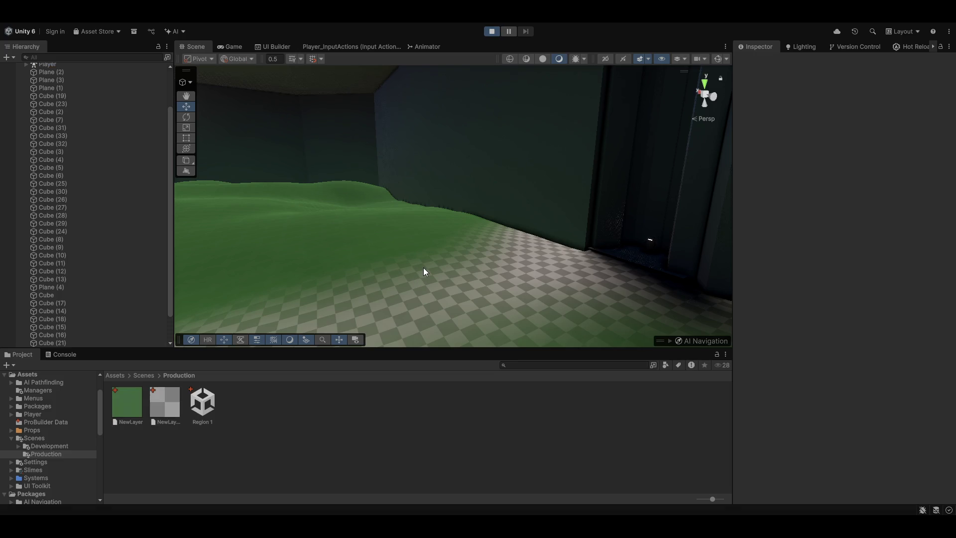
key("w")
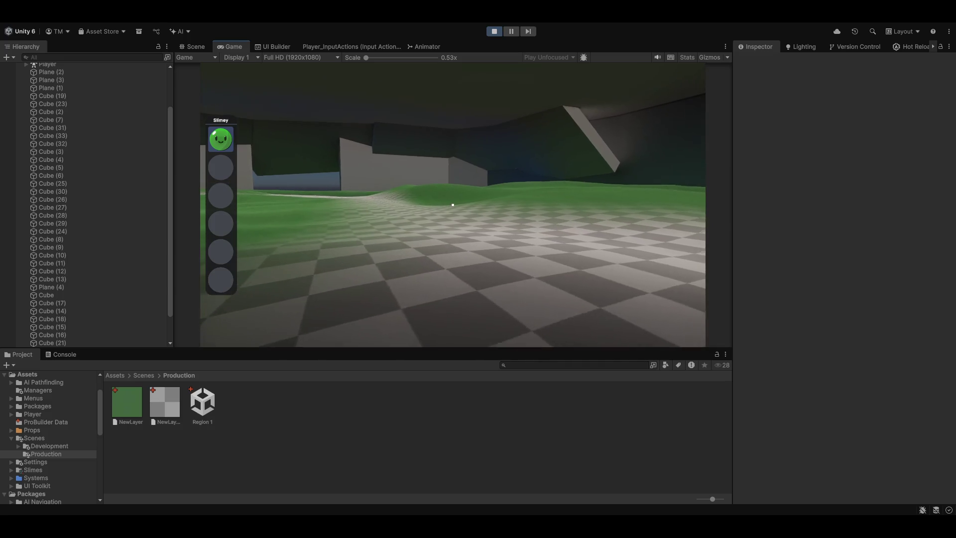
mouse_move(452, 205)
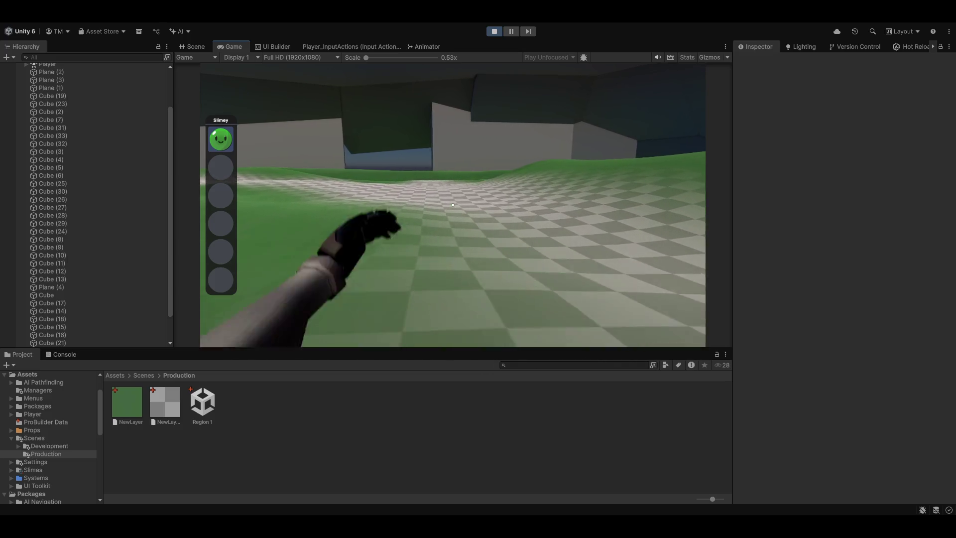
left_click(452, 205)
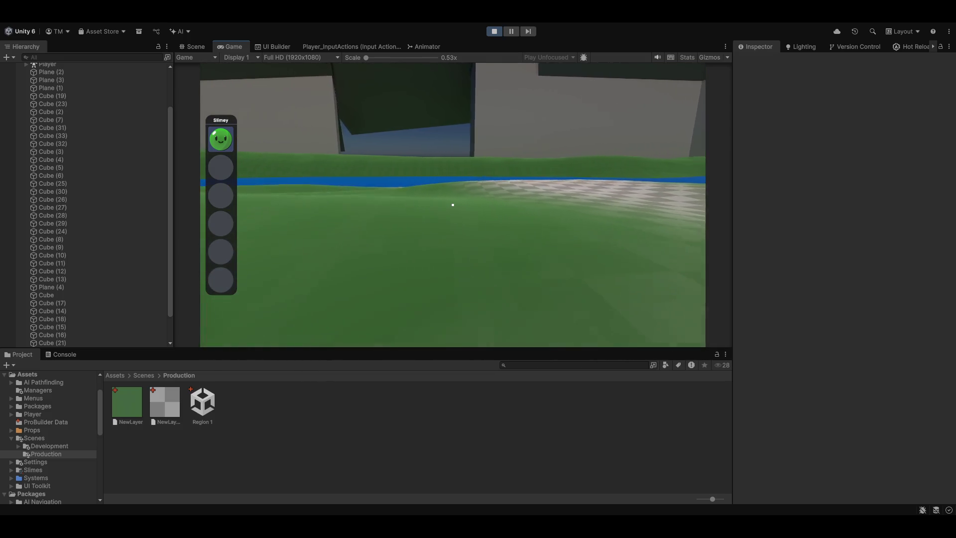
left_click(452, 204)
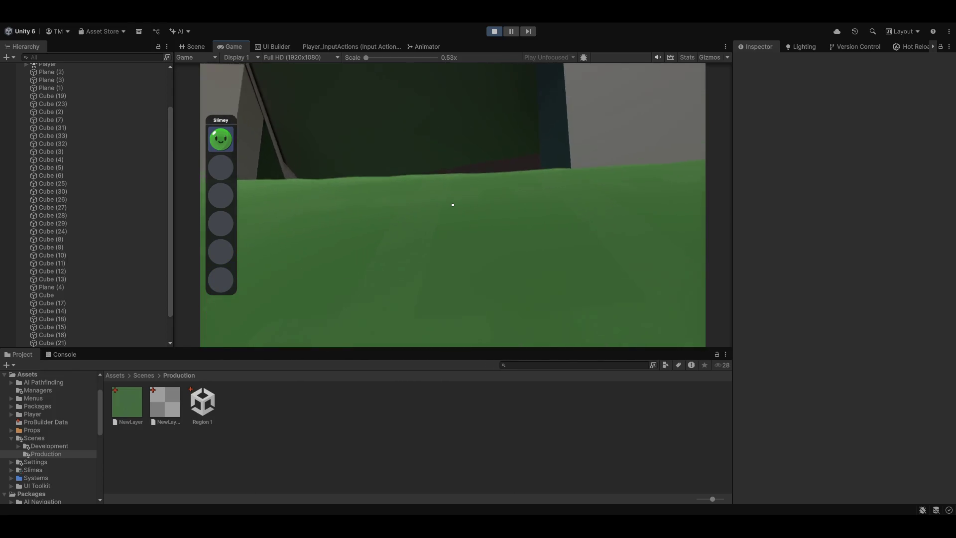
key("w")
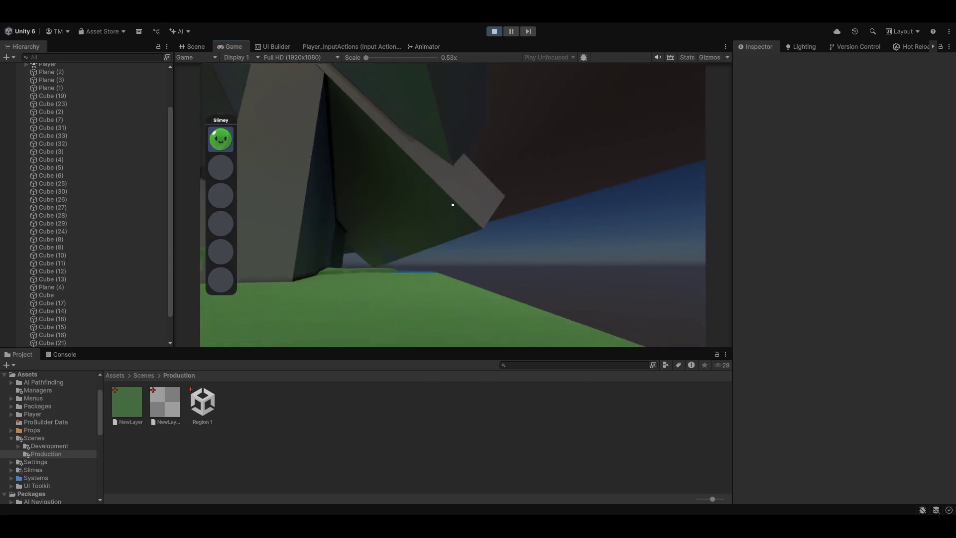
left_click(453, 205)
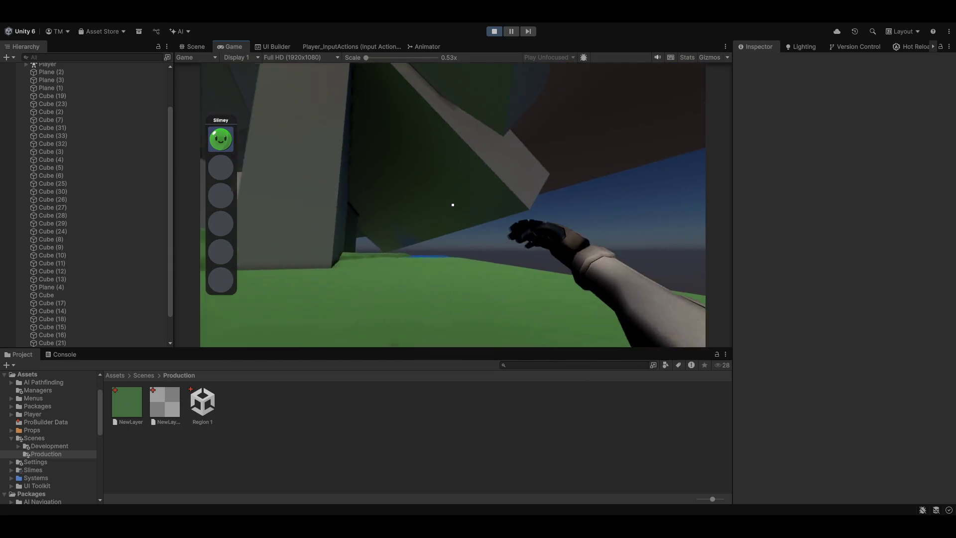
left_click(452, 205)
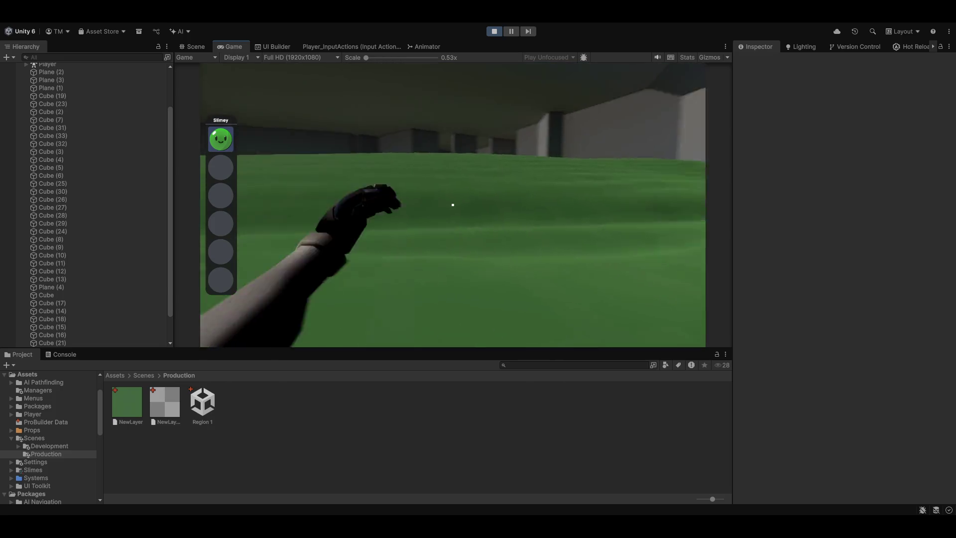
left_click(453, 205)
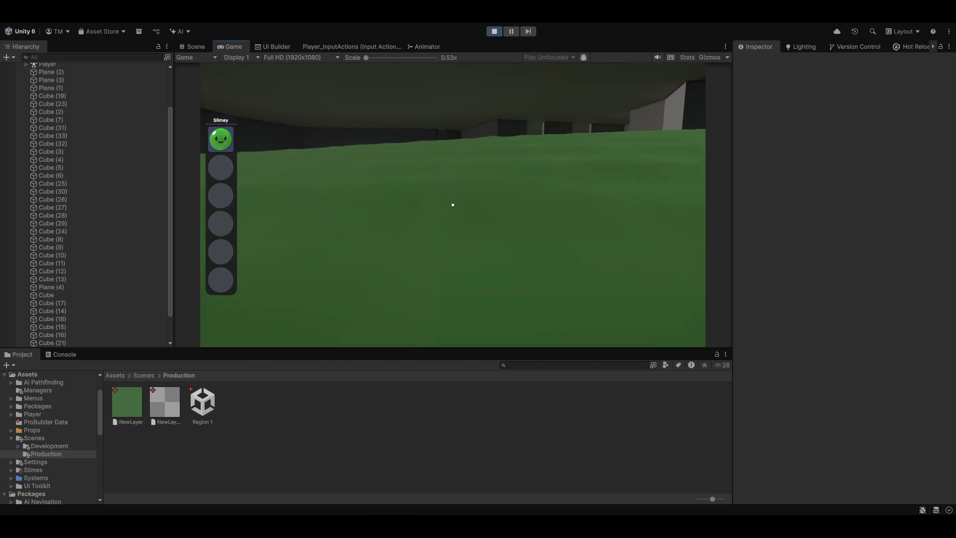
left_click(452, 204)
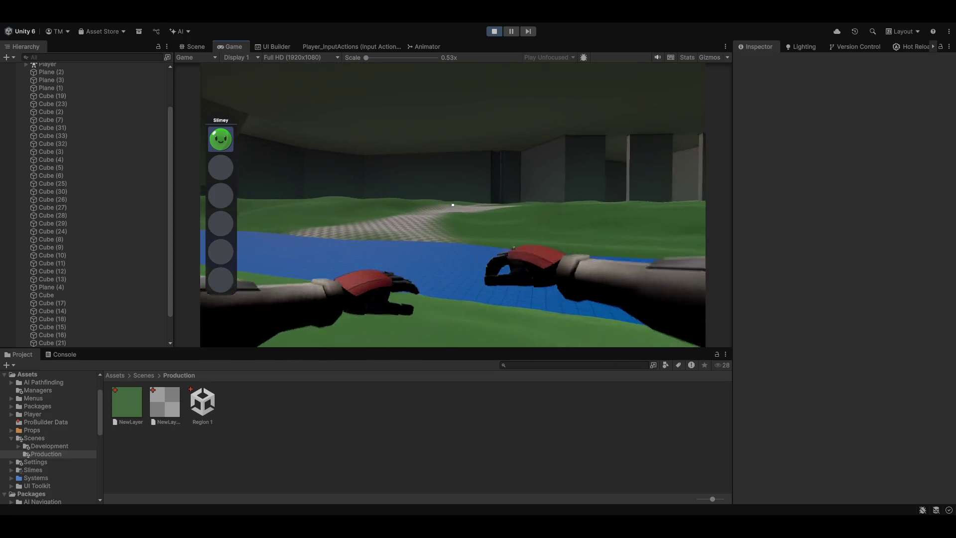
left_click(452, 205)
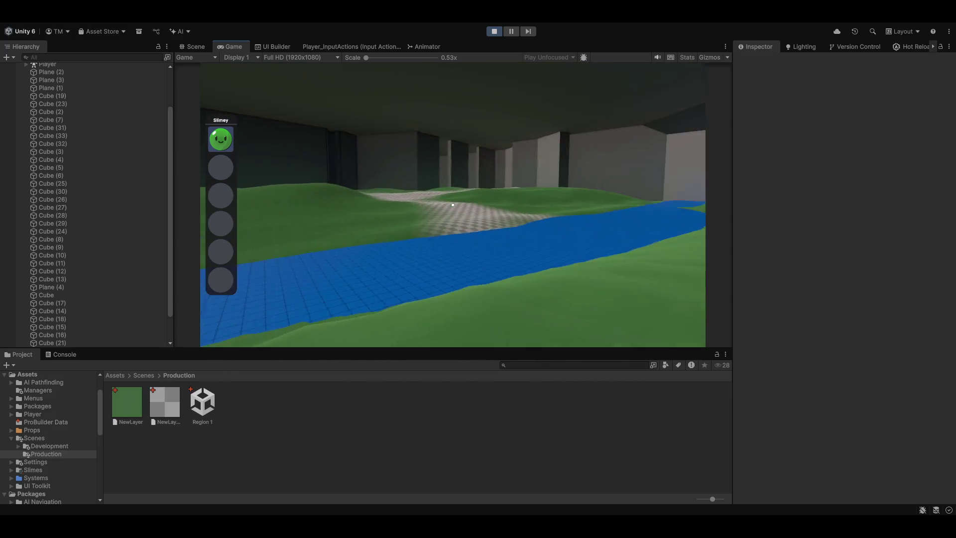
Throw the slime from hotbar slot 5, collect it back into the inventory, and end the test
key("5")
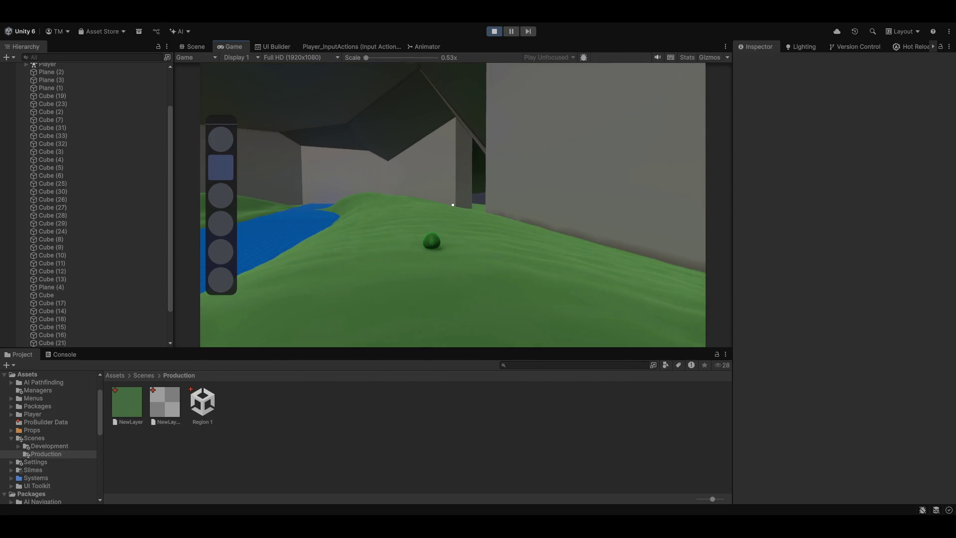
key("1")
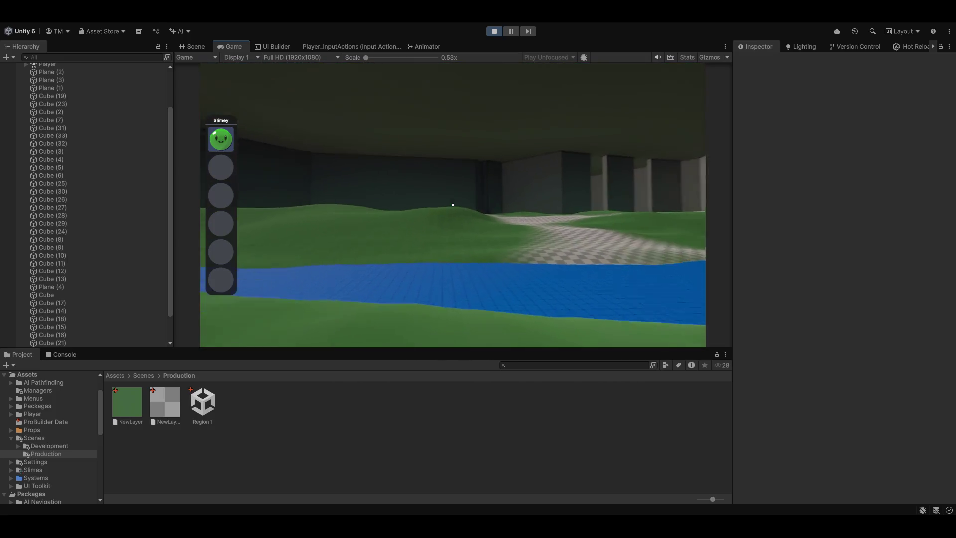
key("5")
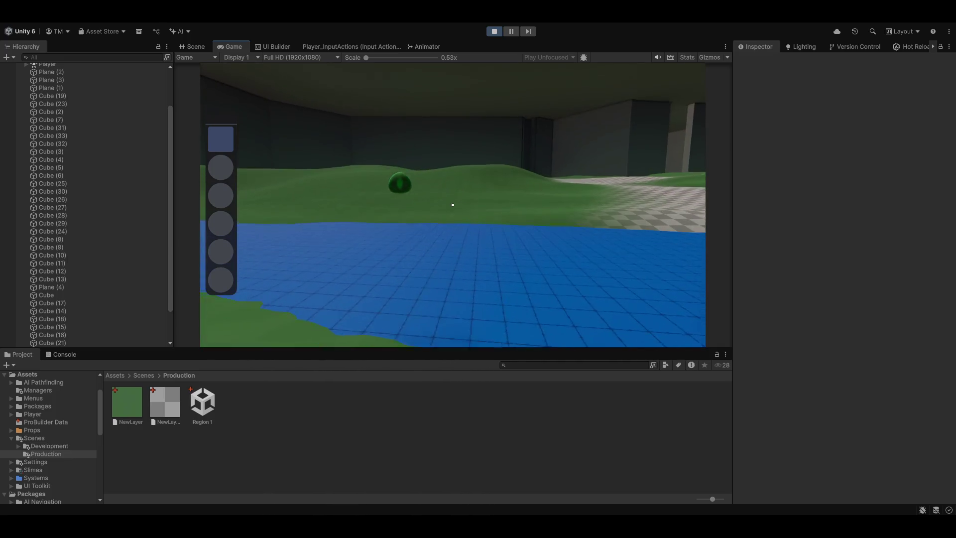
left_click(452, 205)
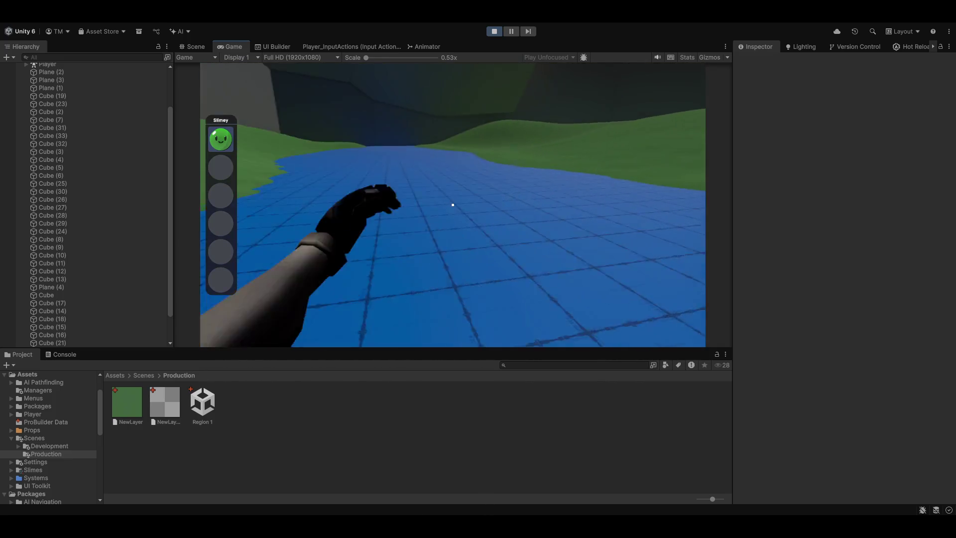
key("5")
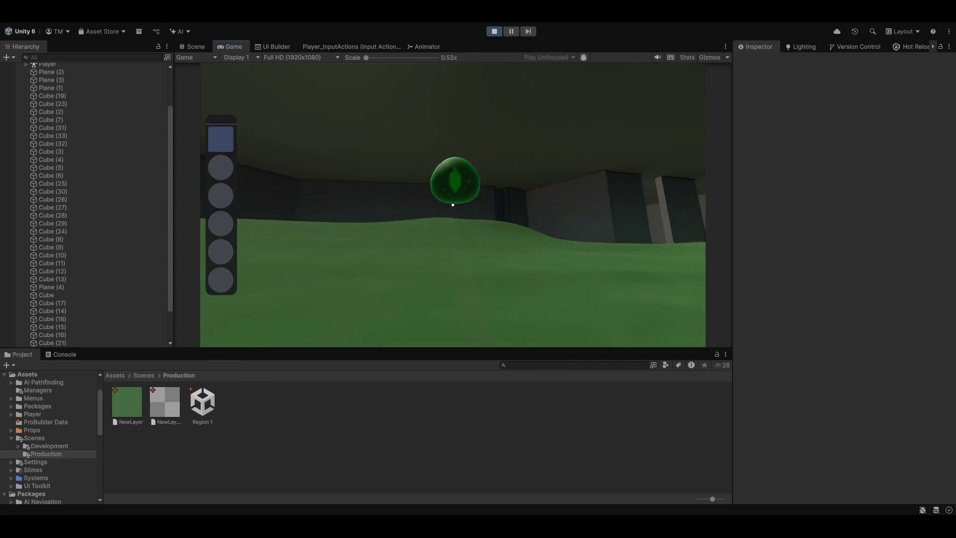
left_click(453, 205)
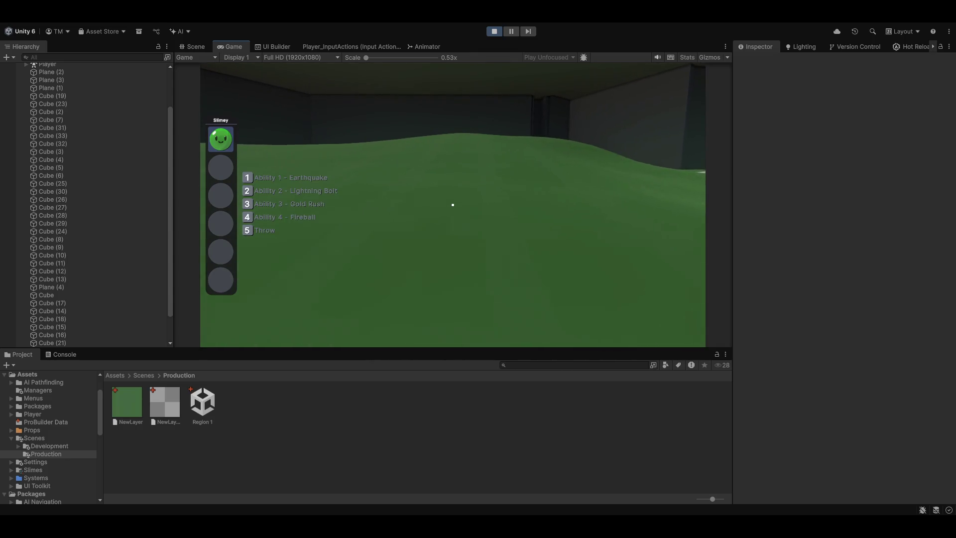
key("5")
left_click(453, 204)
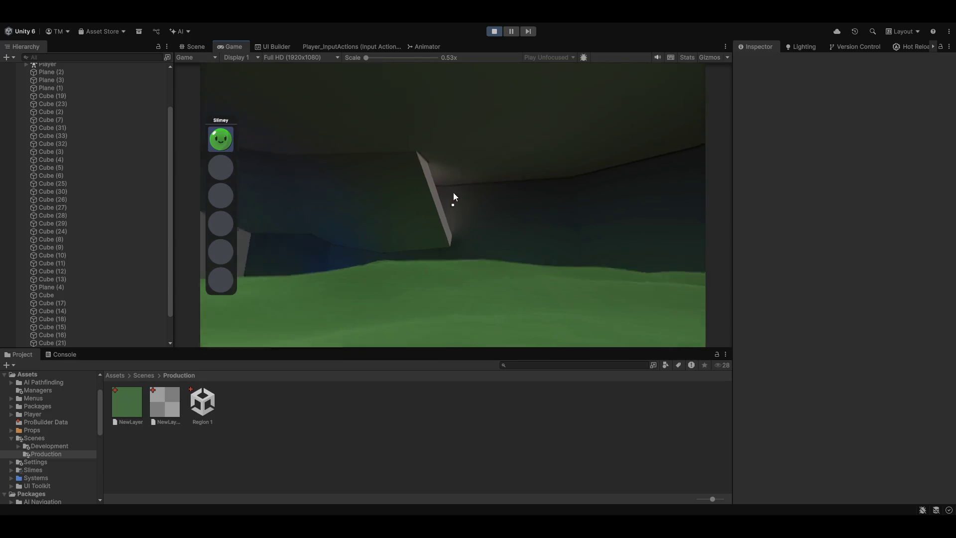
left_click(494, 31)
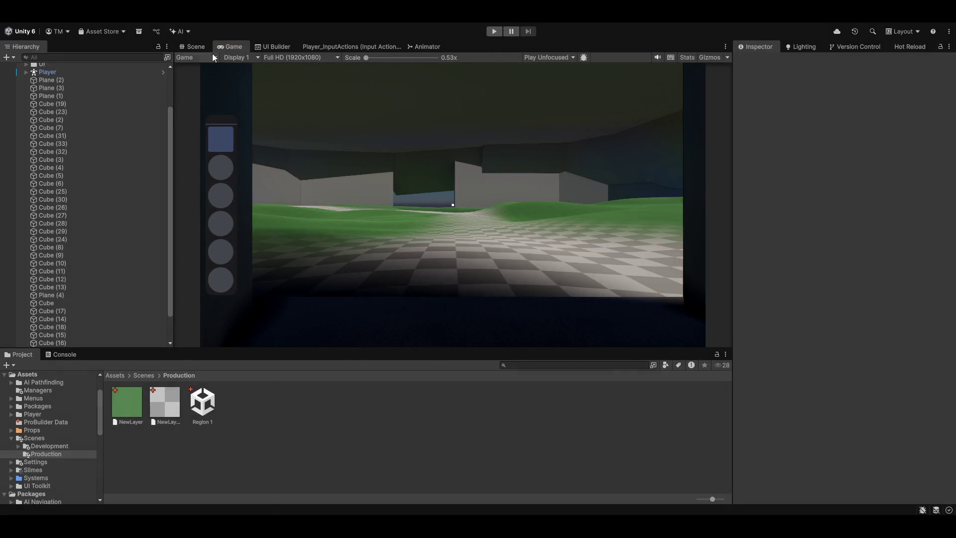
Back in the Scene view, move the Cube to top level below Player and frame it
left_click(196, 46)
scroll(395, 171, "up", 5)
scroll(126, 280, "down", 3)
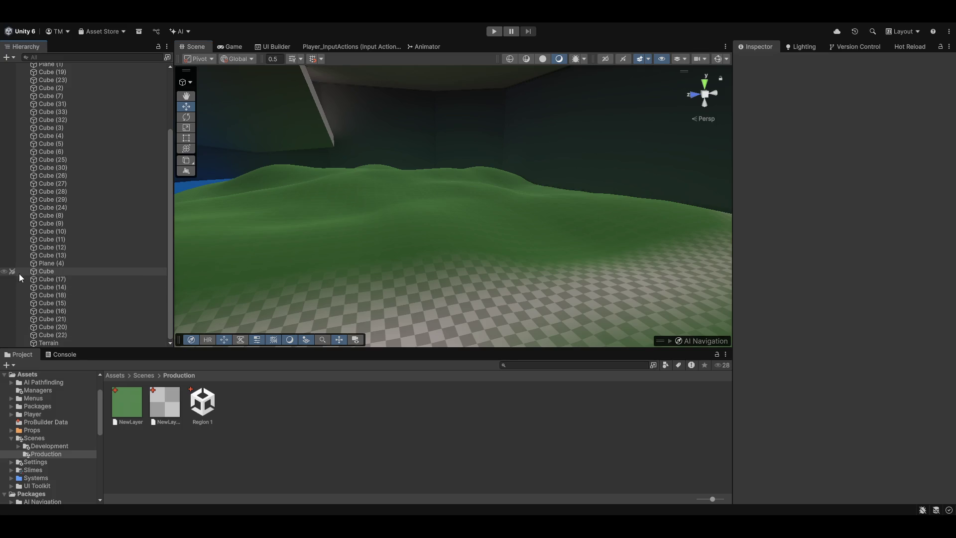
left_click(87, 275)
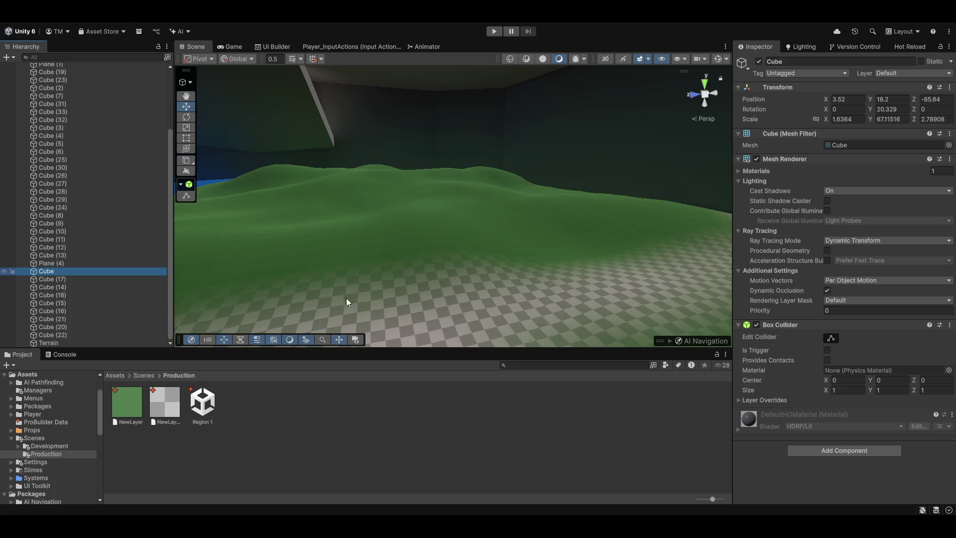
left_click_drag(437, 247, 304, 269)
left_click(61, 280)
mouse_move(78, 145)
left_mouse_down()
mouse_move(74, 70)
mouse_move(65, 127)
left_mouse_up()
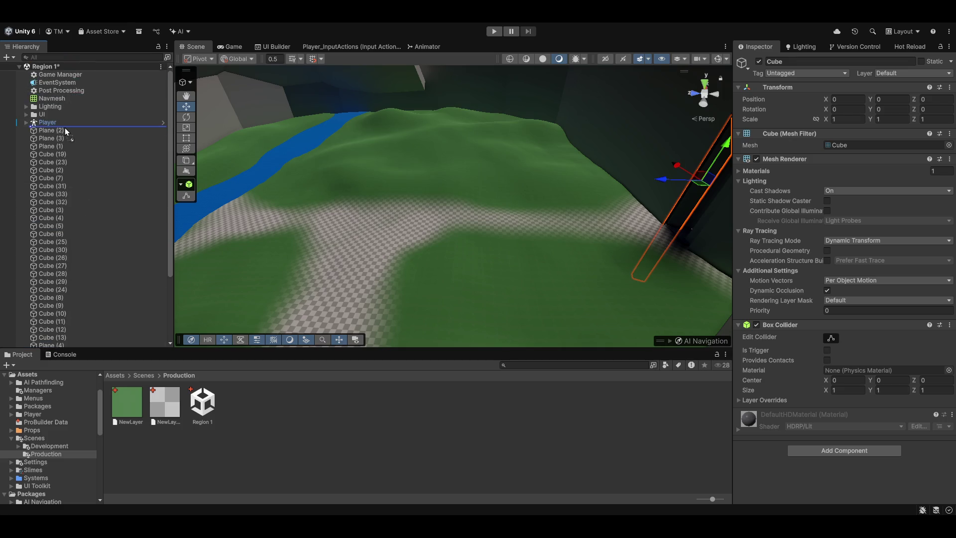
key("f")
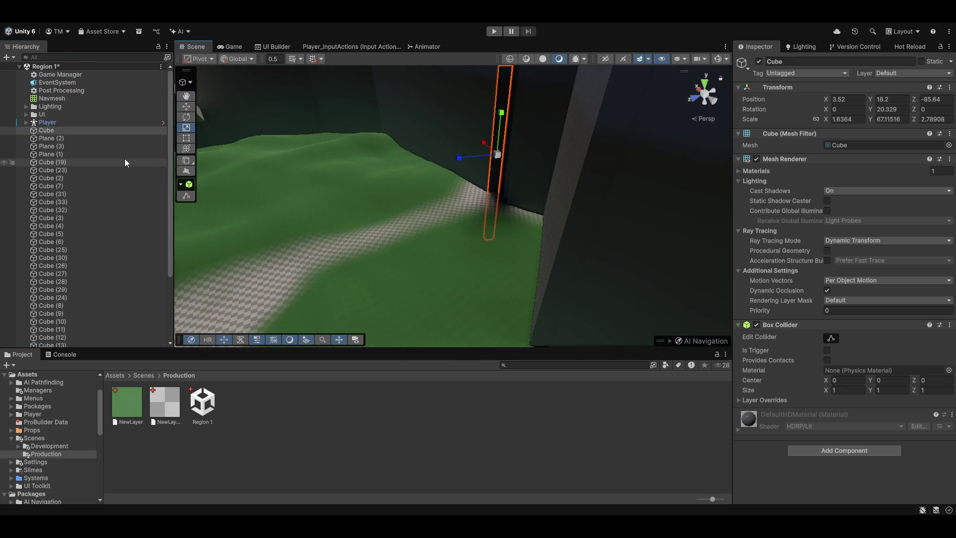
left_click(473, 158)
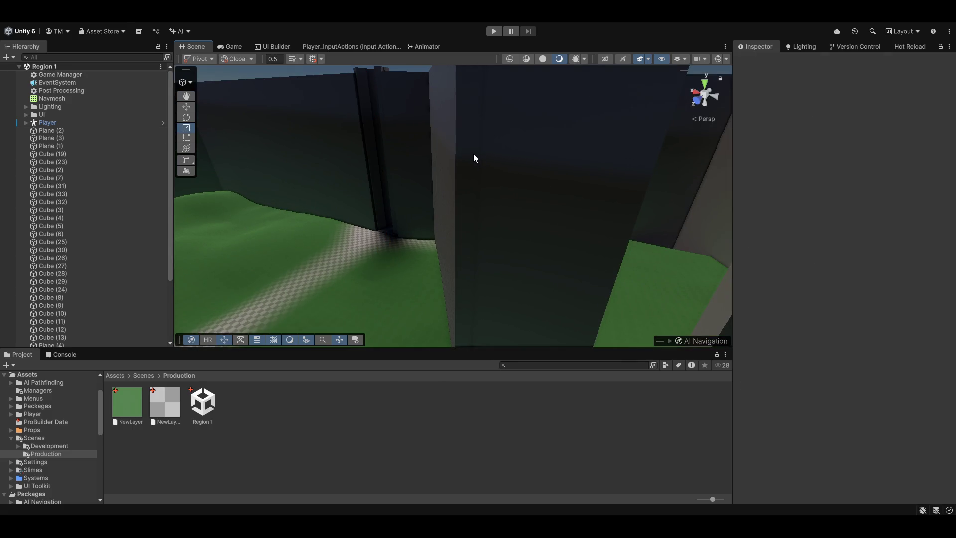
Inspect the Terrain, Cube (9), Region 1 and Cube (13), undoing an accidental paste
scroll(112, 285, "down", 3)
left_click(106, 343)
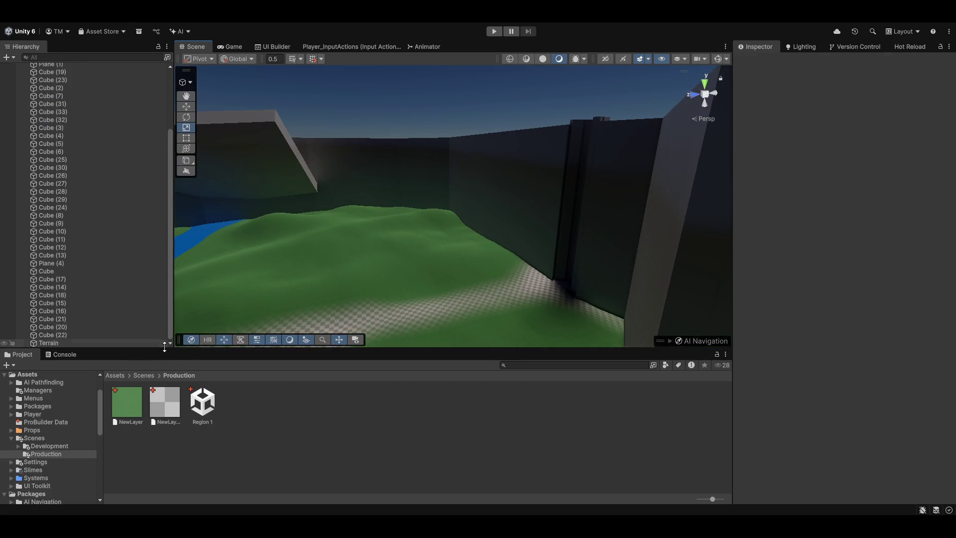
left_click(94, 224)
scroll(97, 238, "up", 5)
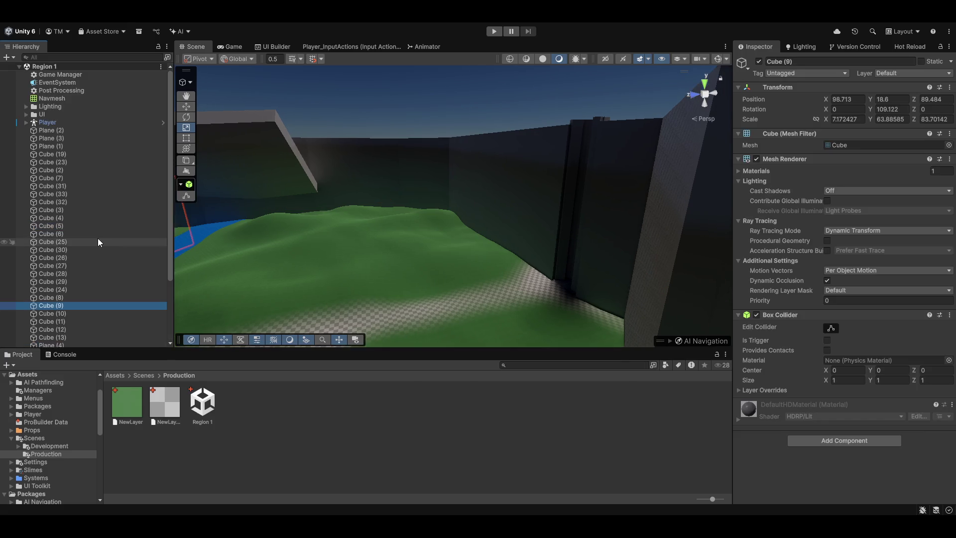
left_click(49, 68)
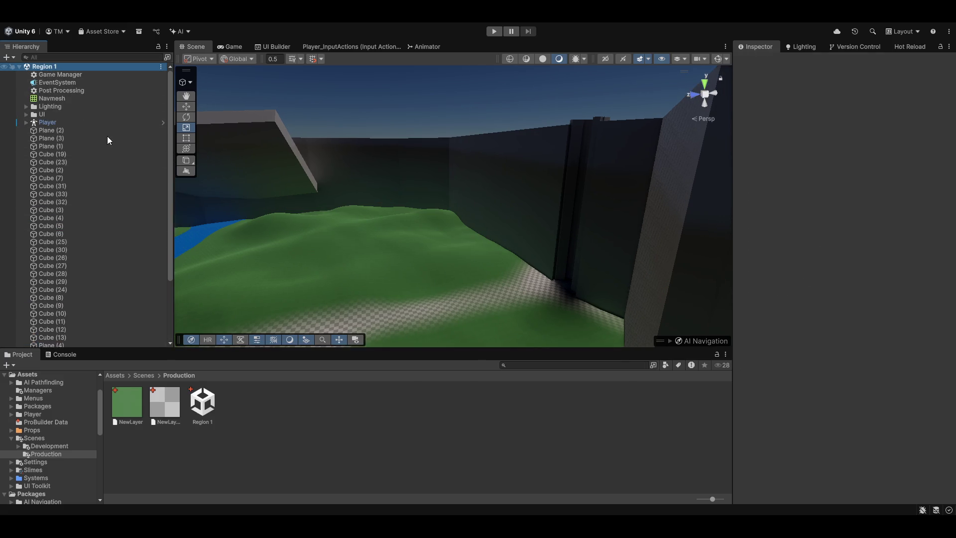
left_click(252, 90)
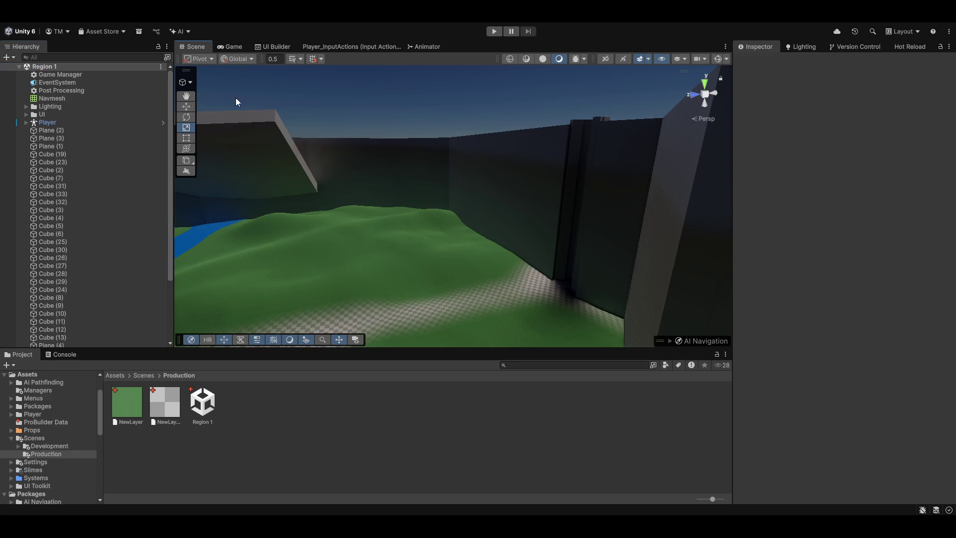
scroll(88, 257, "down", 3)
left_click(87, 257)
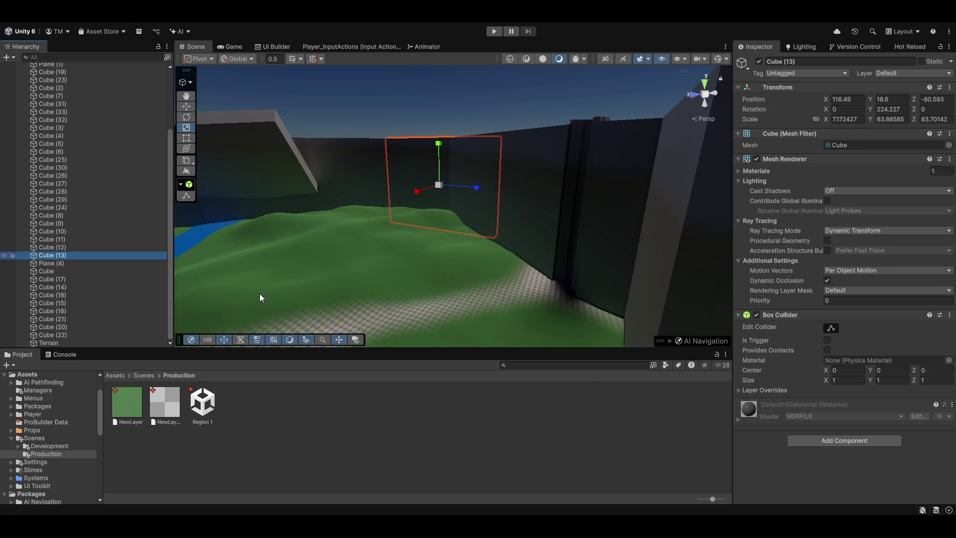
key("ctrl+shift+v")
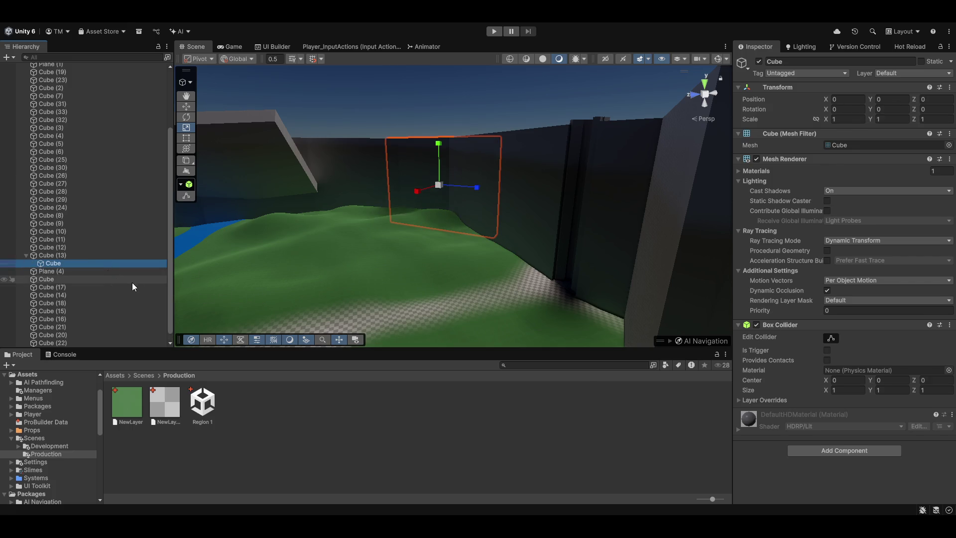
key("ctrl+z")
key("ctrl+z")
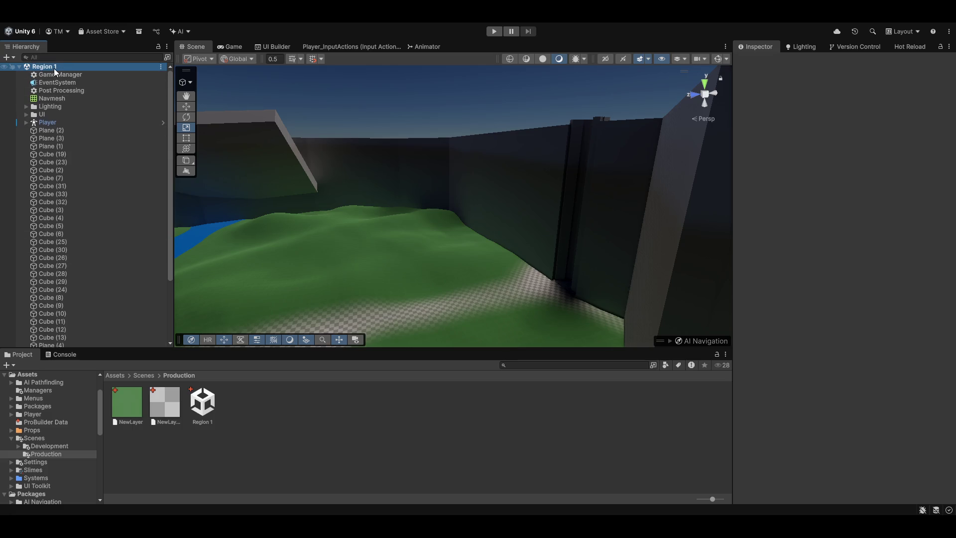
Select Plane (2), then the new Cube (1) at 98.81, 6.43, -84.79
left_click(4, 132)
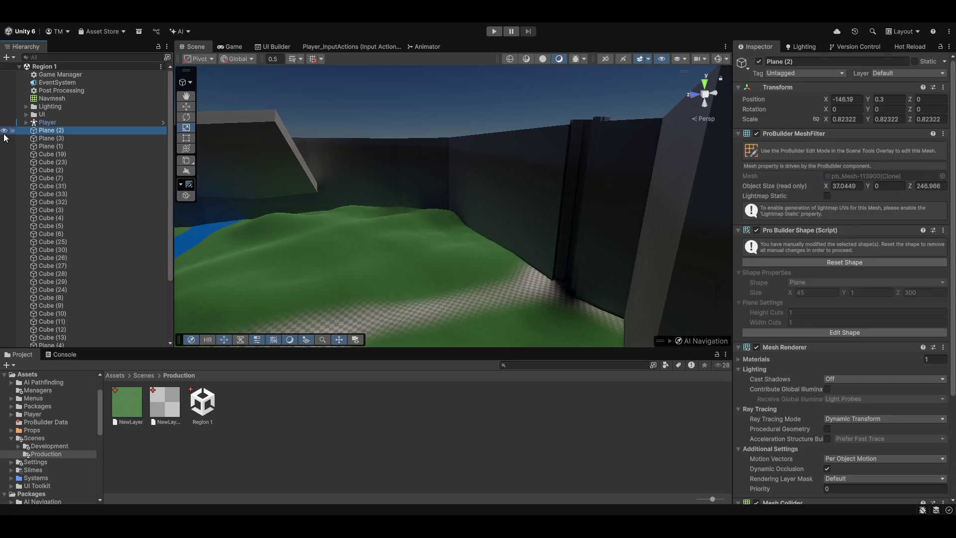
left_click(135, 57)
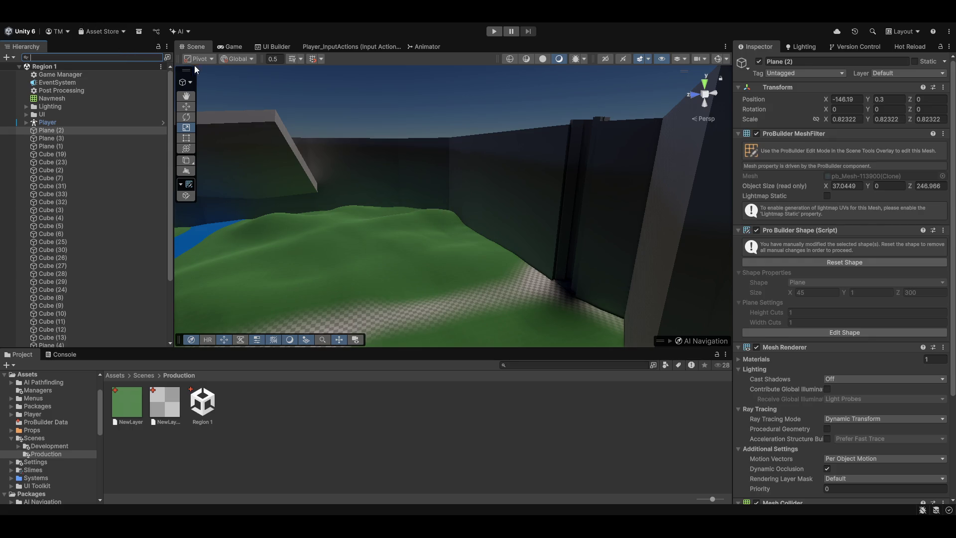
left_click(420, 228)
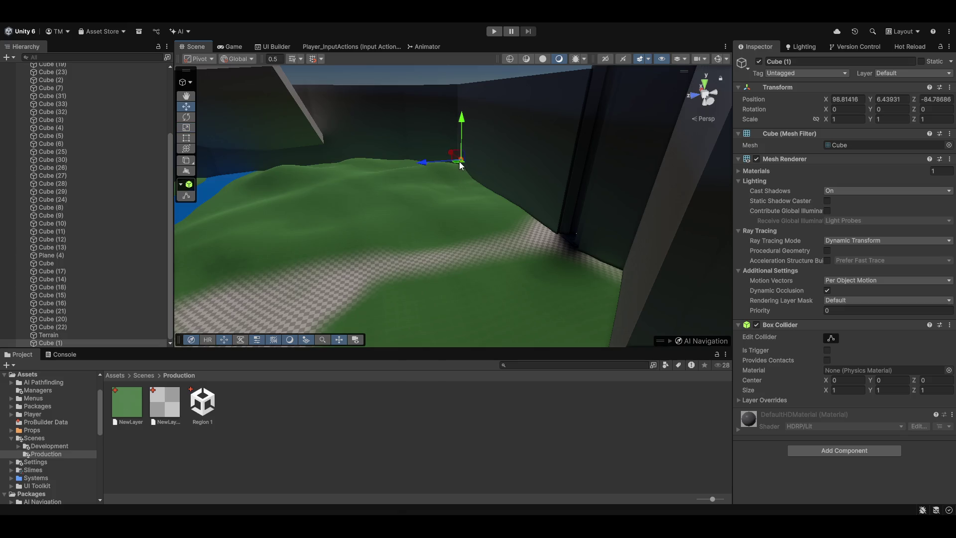
Double Cube (1)'s size, stretch it tall, and lower it onto the terrain
left_click_drag(417, 225, 501, 219)
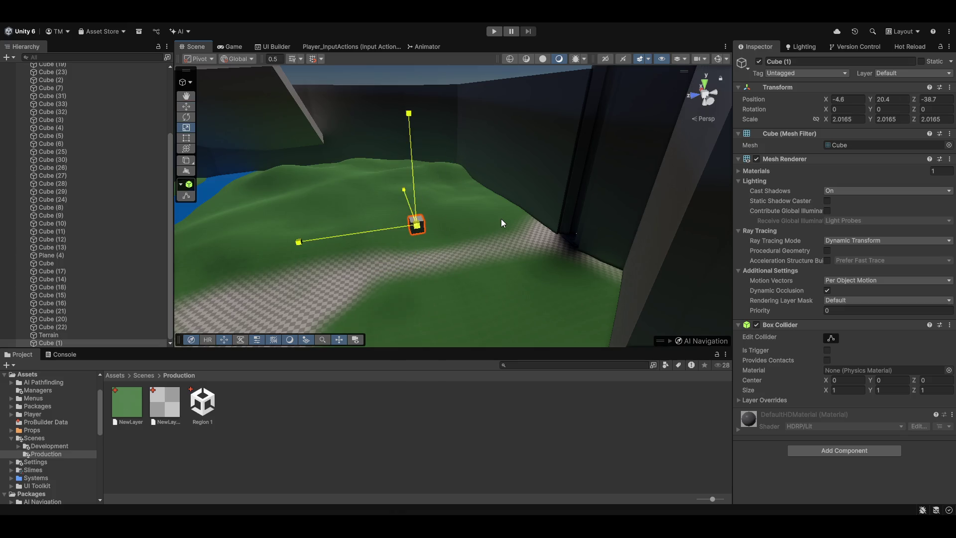
left_click(408, 143)
left_click(416, 175)
left_click_drag(412, 133, 411, 68)
key("w")
mouse_move(411, 140)
left_mouse_down()
mouse_move(420, 272)
mouse_move(429, 252)
left_mouse_up()
Duplicate the rock into two copies turned to different angles, raising the second higher
key("ctrl+d")
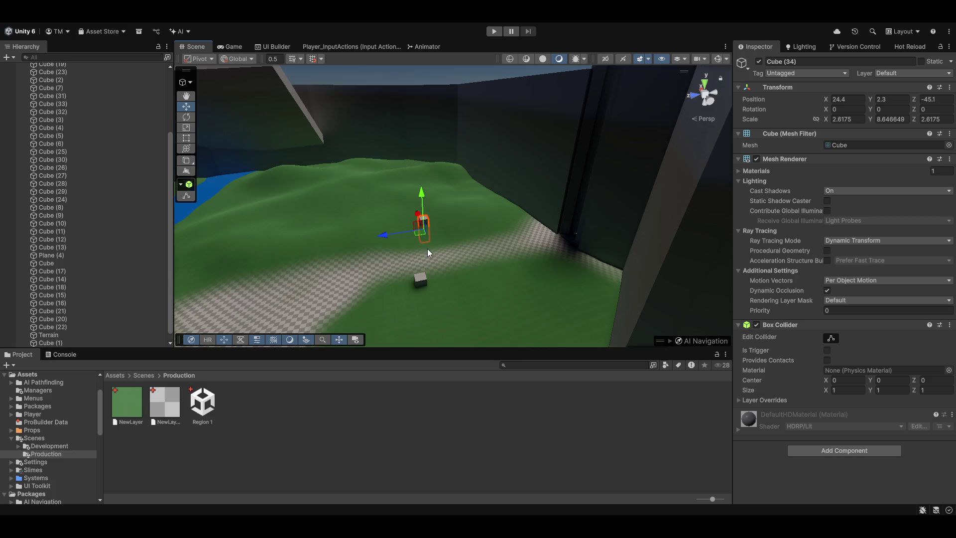
key("e")
mouse_move(423, 261)
left_mouse_down()
mouse_move(438, 263)
mouse_move(450, 243)
mouse_move(474, 238)
left_mouse_up()
key("ctrl+d")
key("w")
left_click_drag(473, 205, 473, 190)
key("e")
mouse_move(468, 237)
left_mouse_down()
mouse_move(474, 226)
mouse_move(546, 246)
left_mouse_up()
key("r")
Add another rock copy lengthened along its depth and raised, then reselect Cube (36)
key("ctrl+d")
mouse_move(496, 214)
left_mouse_down()
mouse_move(510, 215)
mouse_move(497, 219)
mouse_move(522, 195)
mouse_move(438, 253)
mouse_move(463, 249)
left_mouse_up()
key("w")
mouse_move(475, 217)
left_mouse_down()
mouse_move(475, 195)
mouse_move(513, 219)
mouse_move(554, 225)
mouse_move(336, 218)
mouse_move(362, 222)
mouse_move(349, 210)
mouse_move(258, 246)
left_mouse_up()
key("r")
key("shift+d")
left_click(476, 208)
key("w")
Duplicate the large rock cube and slide the copy slightly left
key("ctrl+d")
key("e")
key("r")
key("ctrl+d")
mouse_move(514, 186)
left_mouse_down()
mouse_move(498, 185)
mouse_move(512, 171)
left_mouse_up()
key("r")
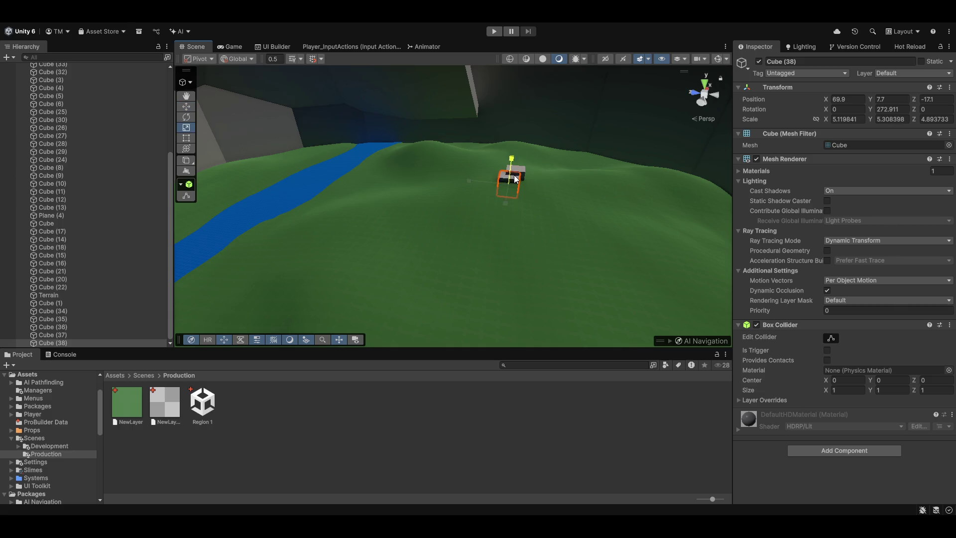
mouse_move(504, 214)
left_mouse_down()
mouse_move(645, 225)
mouse_move(588, 235)
mouse_move(604, 242)
mouse_move(594, 250)
left_mouse_up()
Place more rock copies across the cave floor and onto the checkered path
key("ctrl+d")
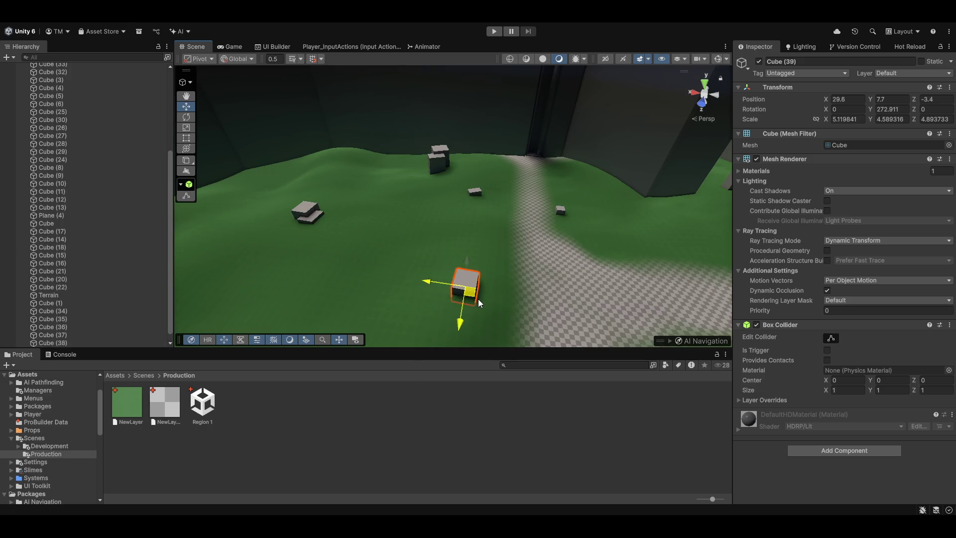
key("ctrl+d")
mouse_move(444, 295)
left_mouse_down()
mouse_move(672, 279)
mouse_move(523, 192)
mouse_move(557, 146)
mouse_move(532, 173)
left_mouse_up()
key("ctrl+d")
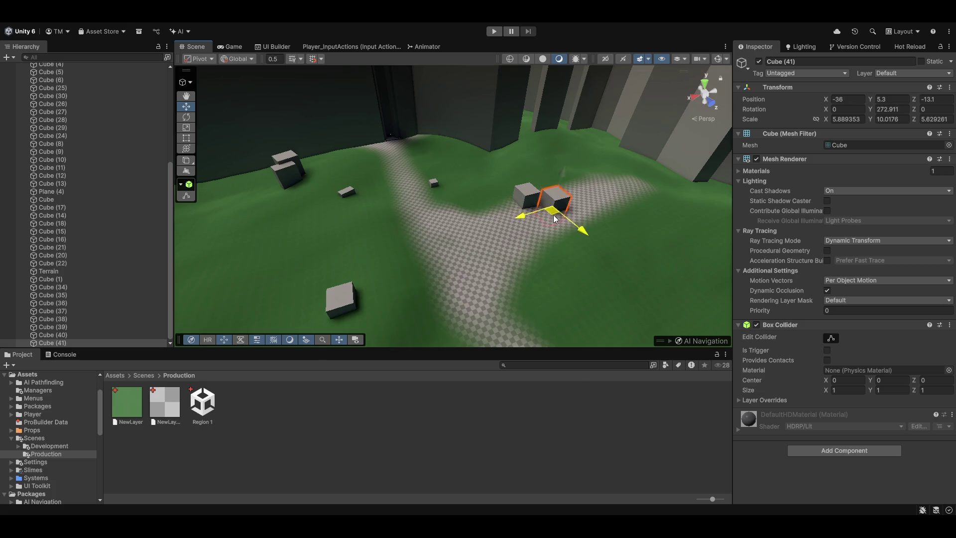
mouse_move(539, 205)
left_mouse_down()
mouse_move(517, 209)
mouse_move(526, 201)
mouse_move(518, 195)
left_mouse_up()
Scatter the final rocks up to Cube (44) onto the grass, then start Play mode
key("ctrl+d")
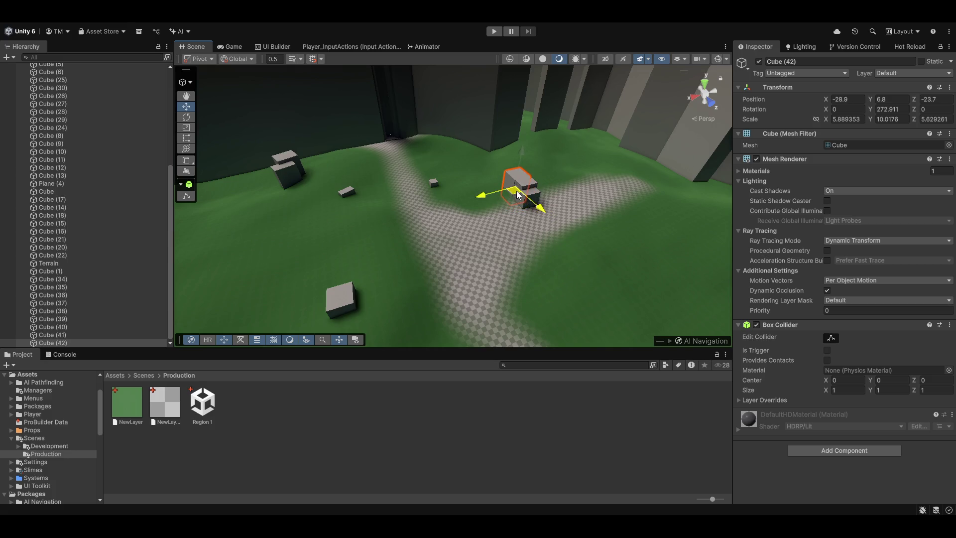
key("ctrl+d")
mouse_move(512, 206)
left_mouse_down()
mouse_move(558, 291)
mouse_move(554, 311)
left_mouse_up()
key("e")
key("w")
key("ctrl+d")
left_click_drag(560, 278, 654, 253)
left_click(494, 30)
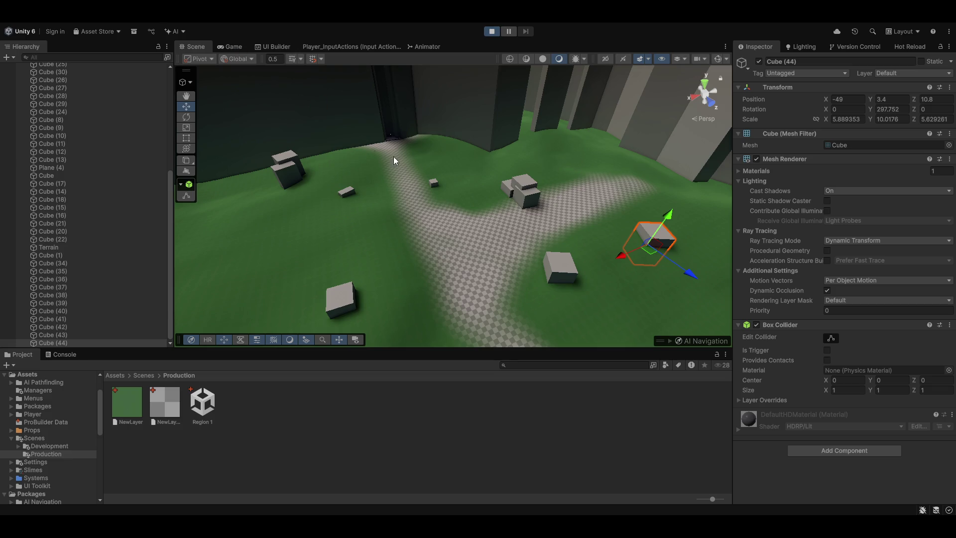
left_click(228, 46)
Take control of the player, throw the Slimey slime out, and pull it back
left_click(591, 108)
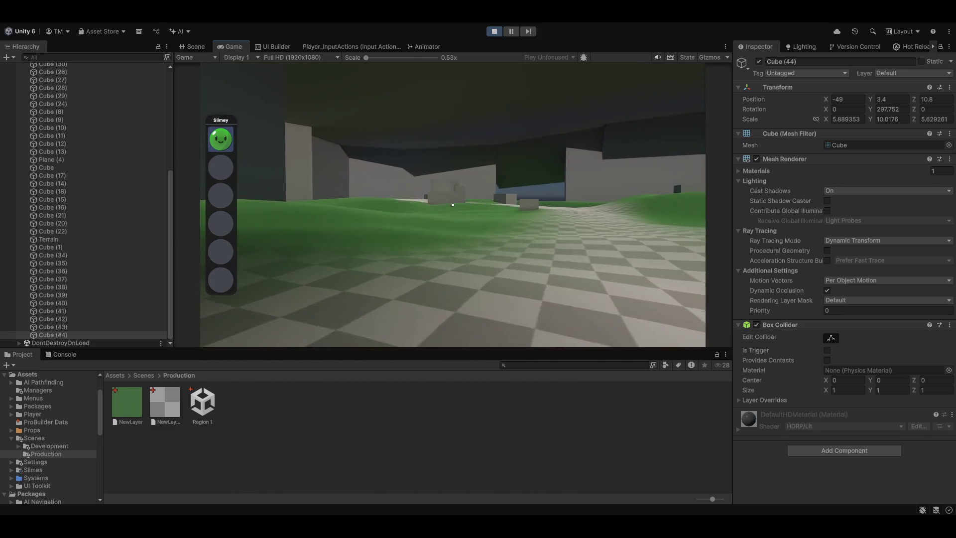
left_click(453, 205)
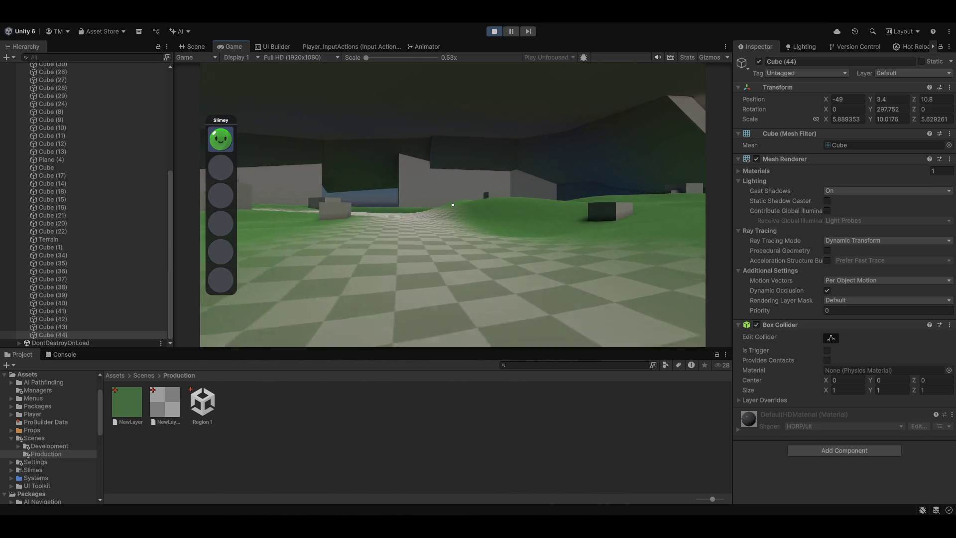
left_click(453, 204)
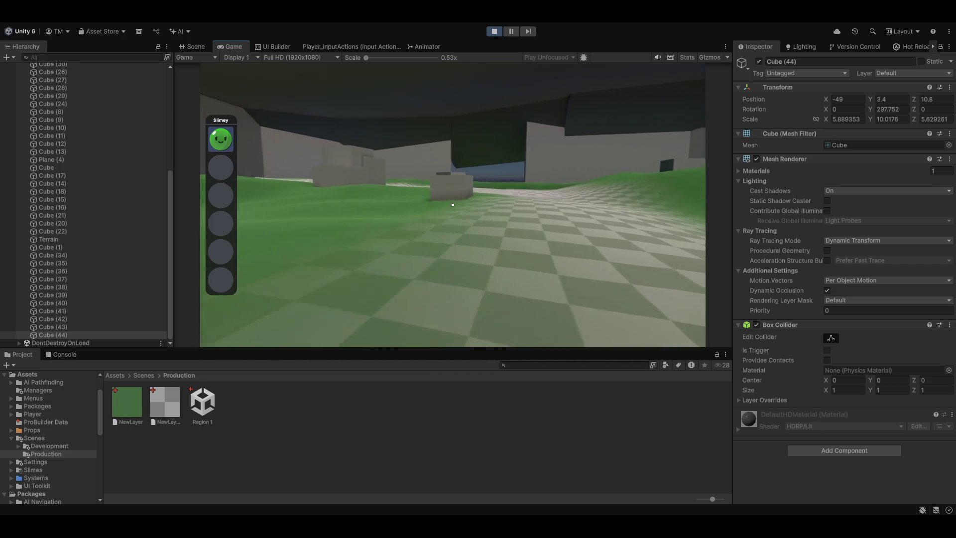
left_click(453, 205)
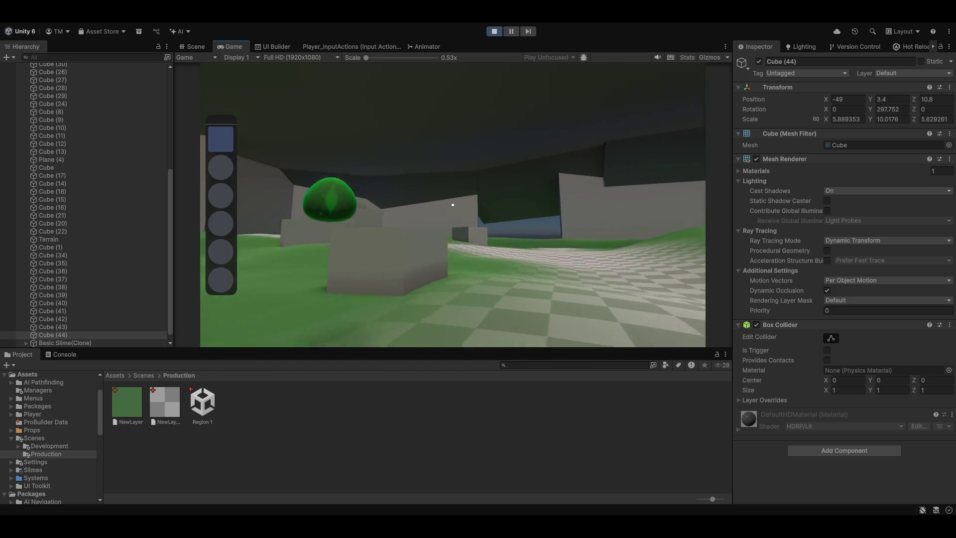
left_click(452, 205)
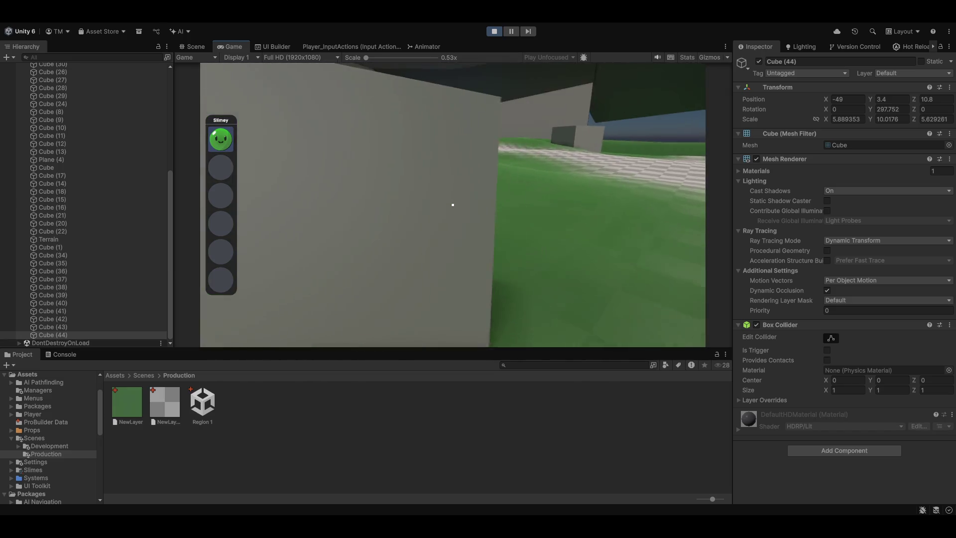
Walk to the grey block and around the dark cube, swinging the player's arm
key("w")
key("w")
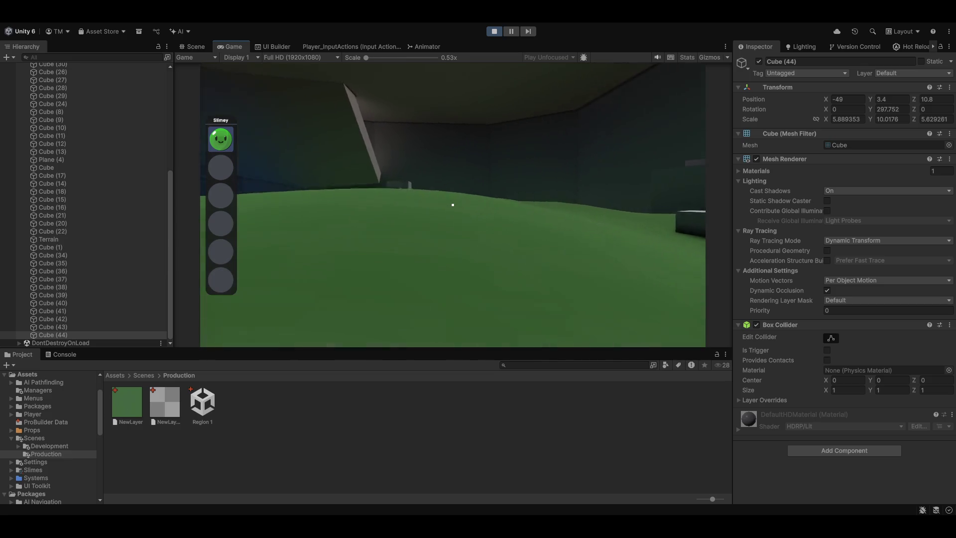
left_click(453, 204)
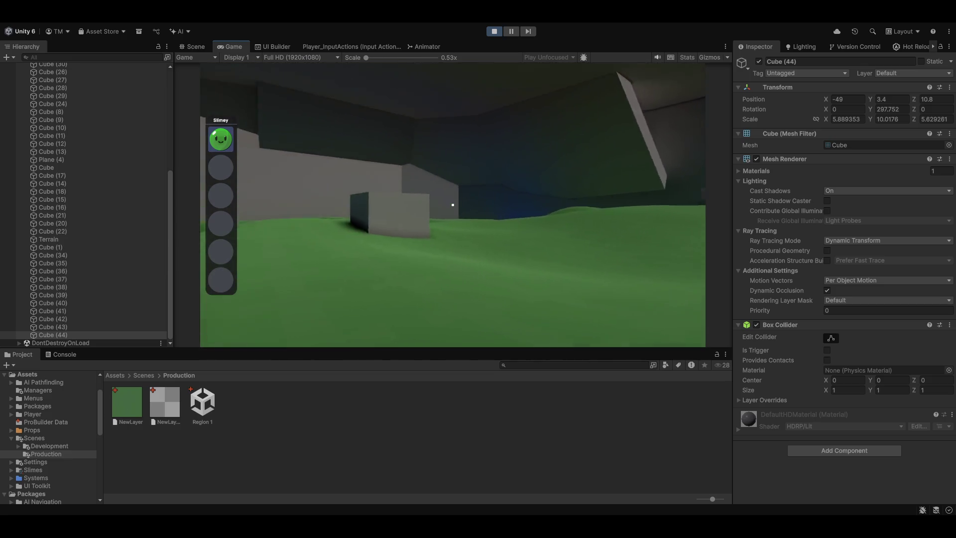
key("w")
left_click(453, 205)
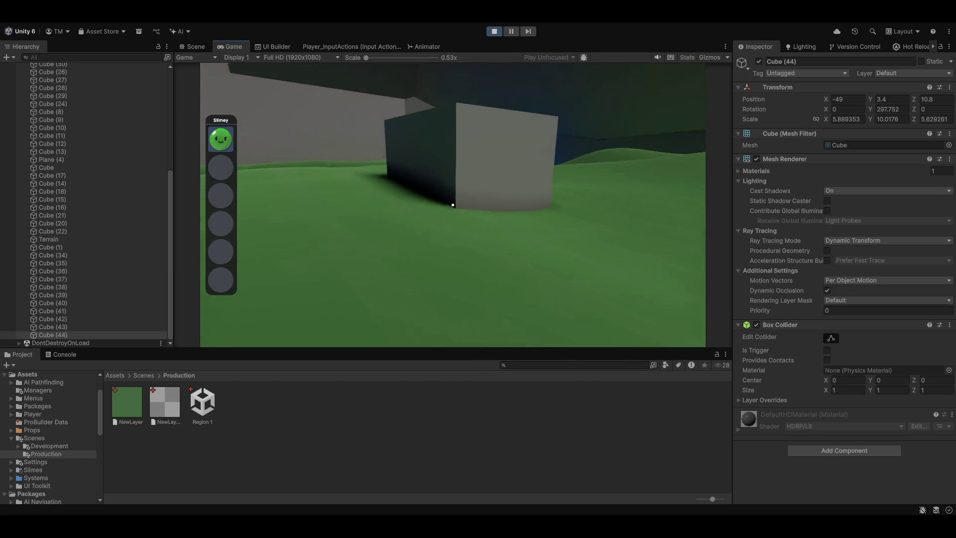
key("w")
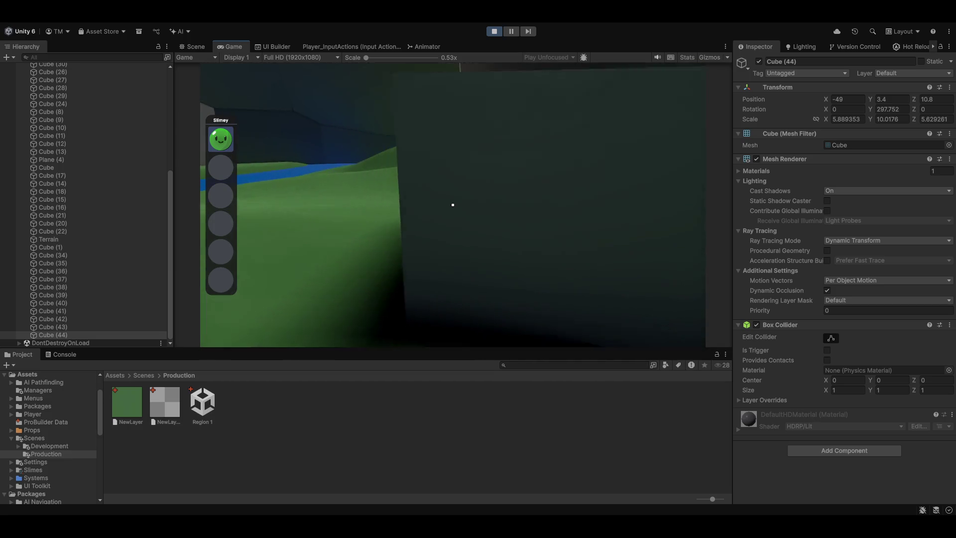
key("w")
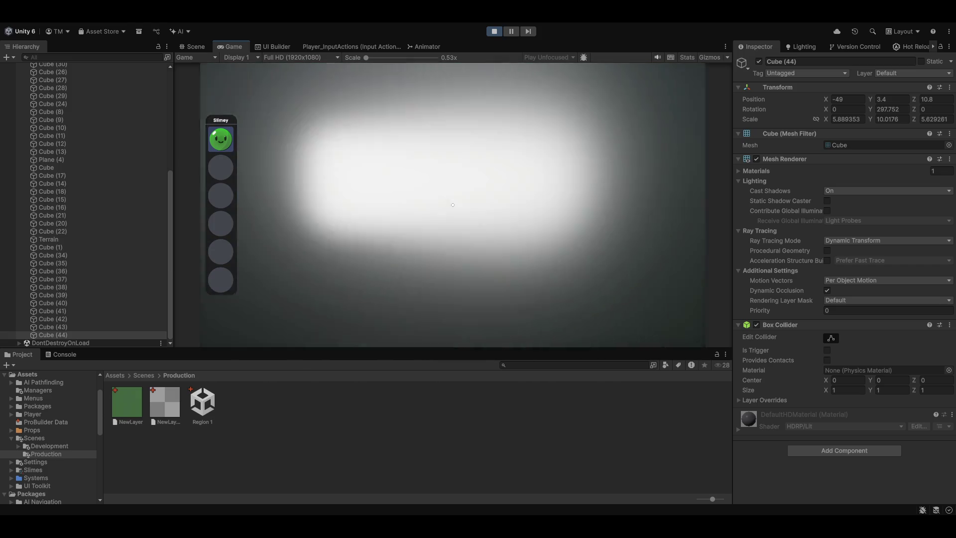
left_click(453, 205)
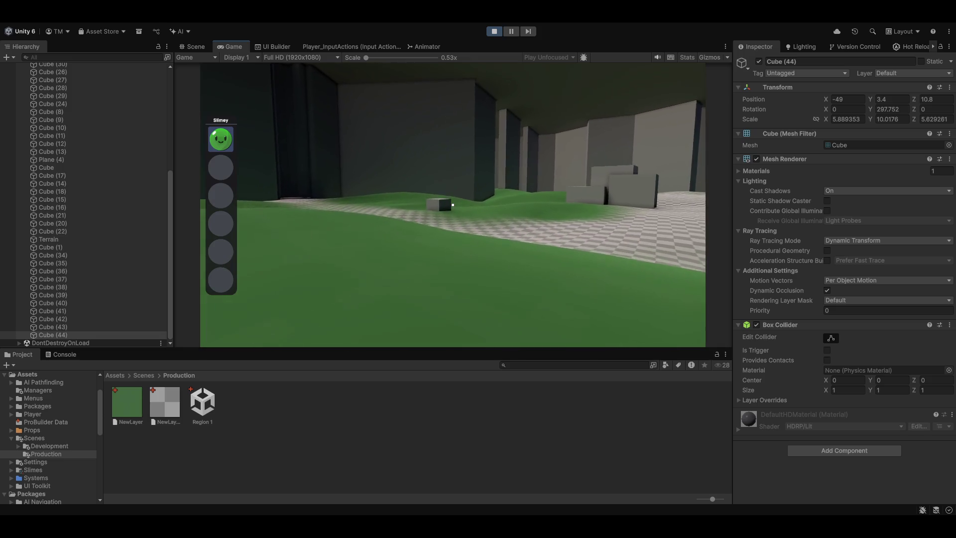
Walk toward the small cube swinging the arm, then free the mouse from the game
key("w")
key("w")
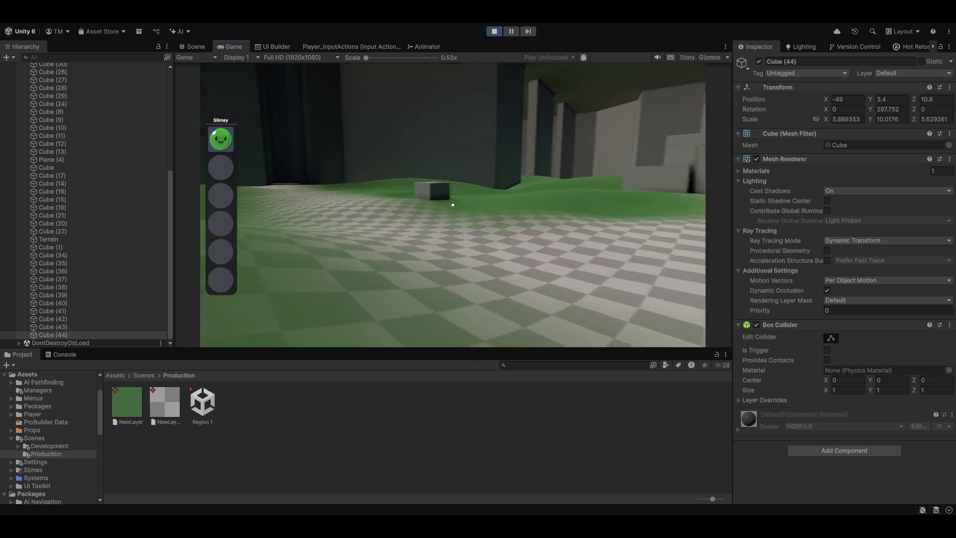
left_click(452, 204)
key("w")
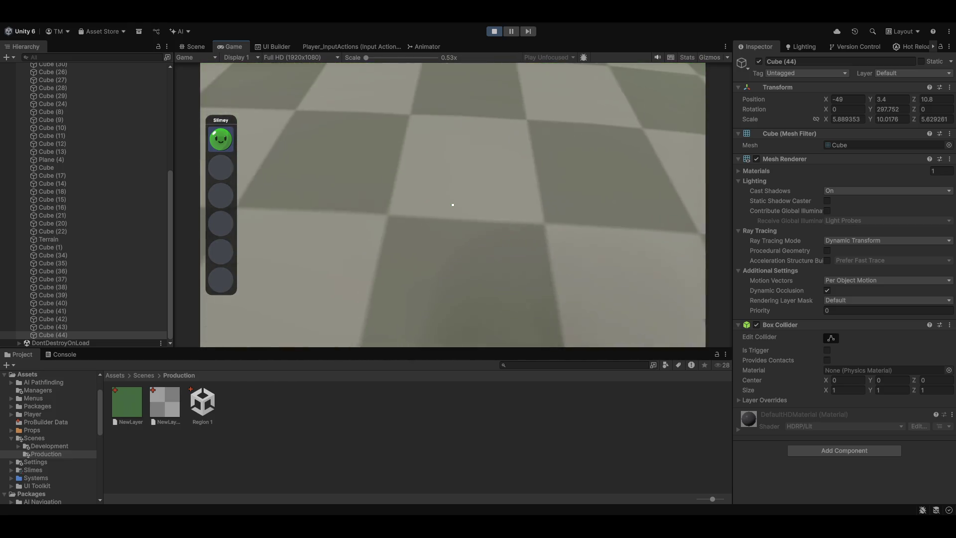
left_click(453, 204)
left_click(452, 205)
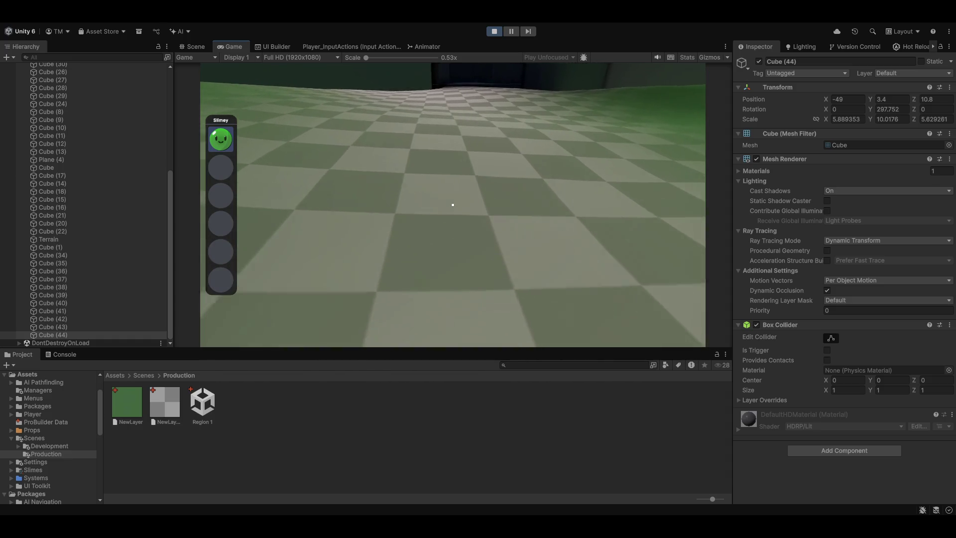
key("Escape")
scroll(33, 100, "up", 10)
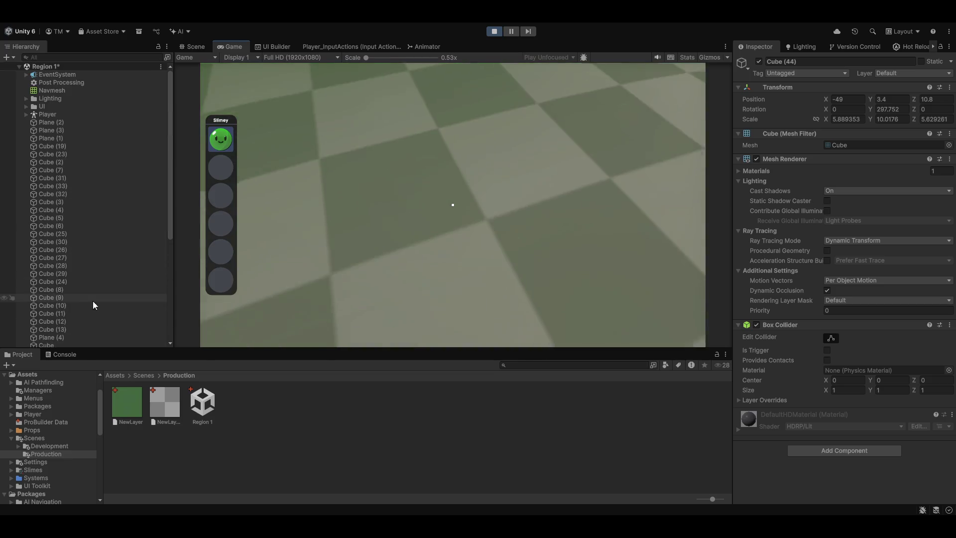
Set the Player's Jog Speed to 3.5 and walk forward to test it
left_click(76, 115)
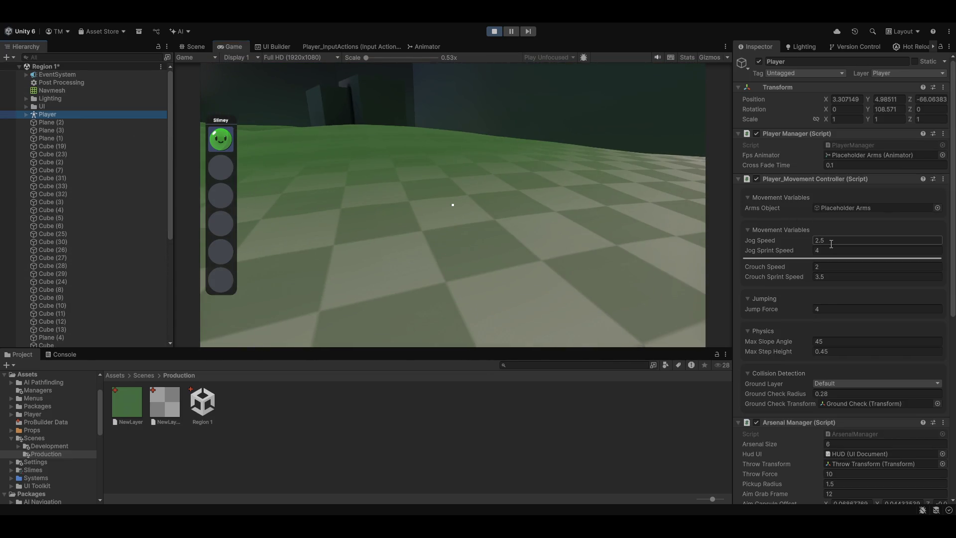
left_click(829, 243)
key("Tab")
left_click(597, 224)
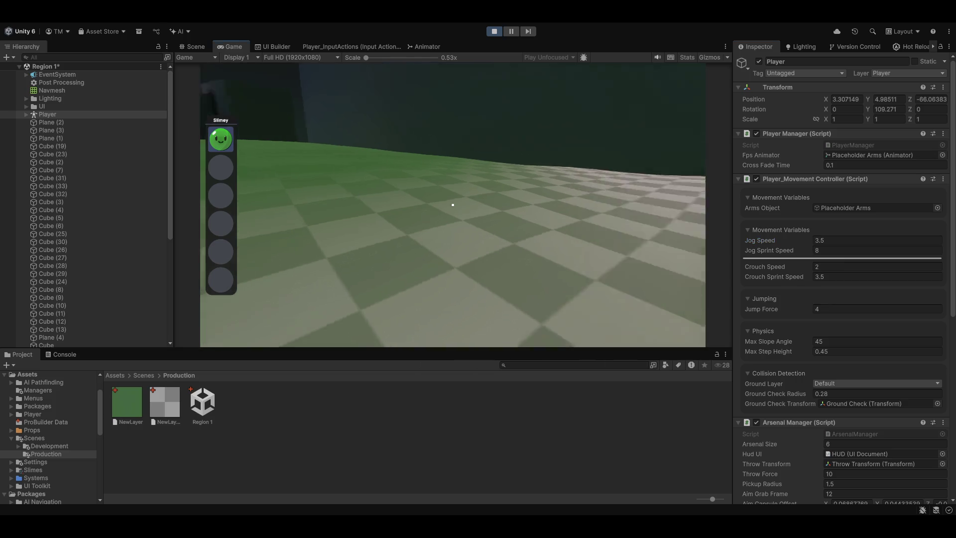
key("w")
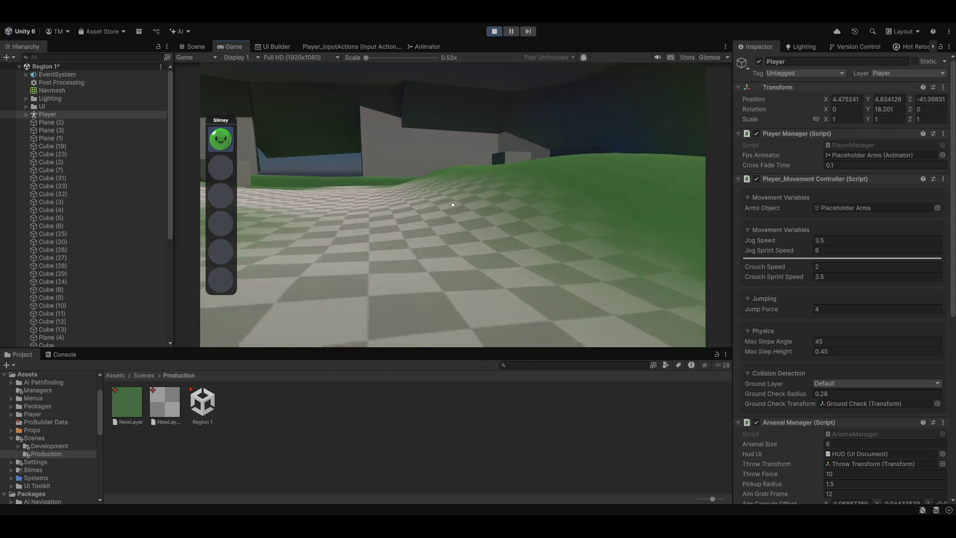
key("Escape")
Set Jog Sprint Speed to 6, run across the level, then set Jump Force to 6
left_click(851, 250)
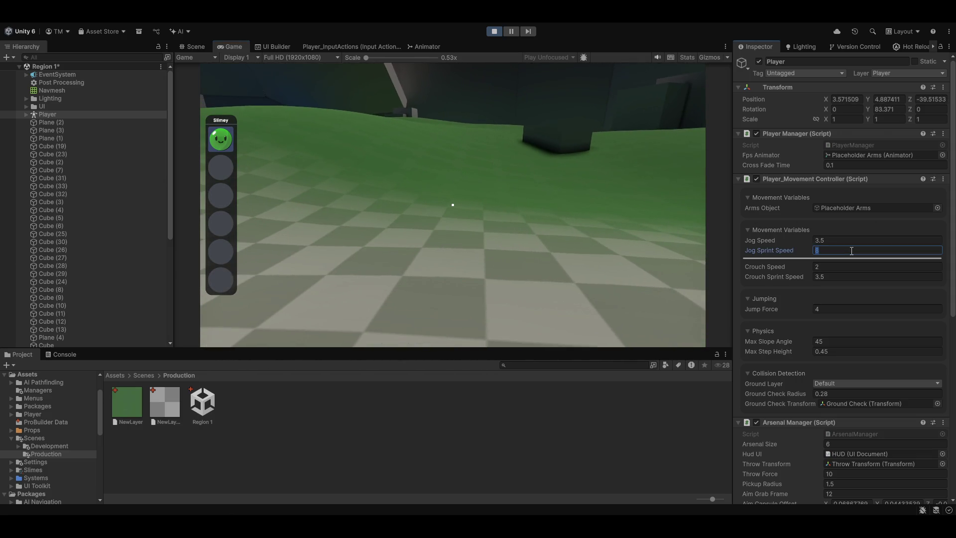
left_click(403, 194)
key("w")
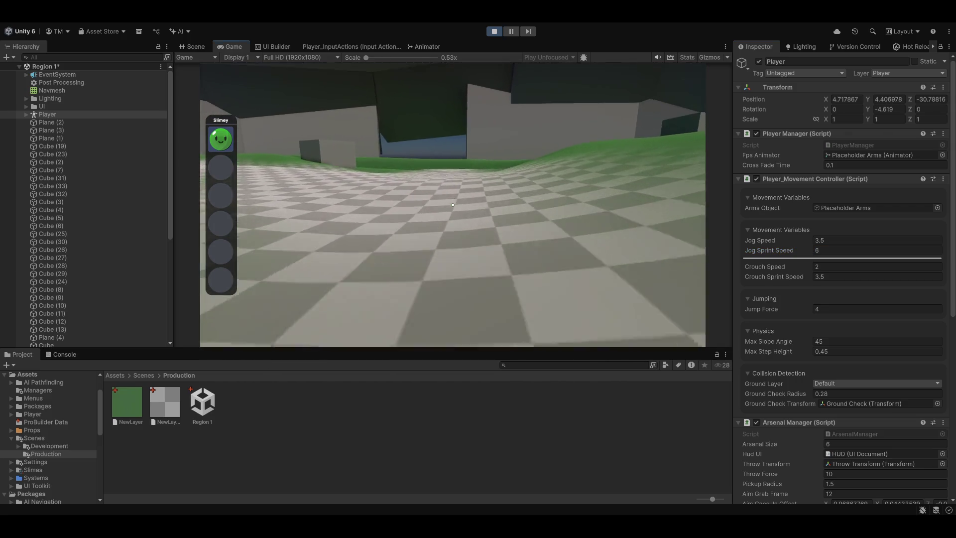
key("w")
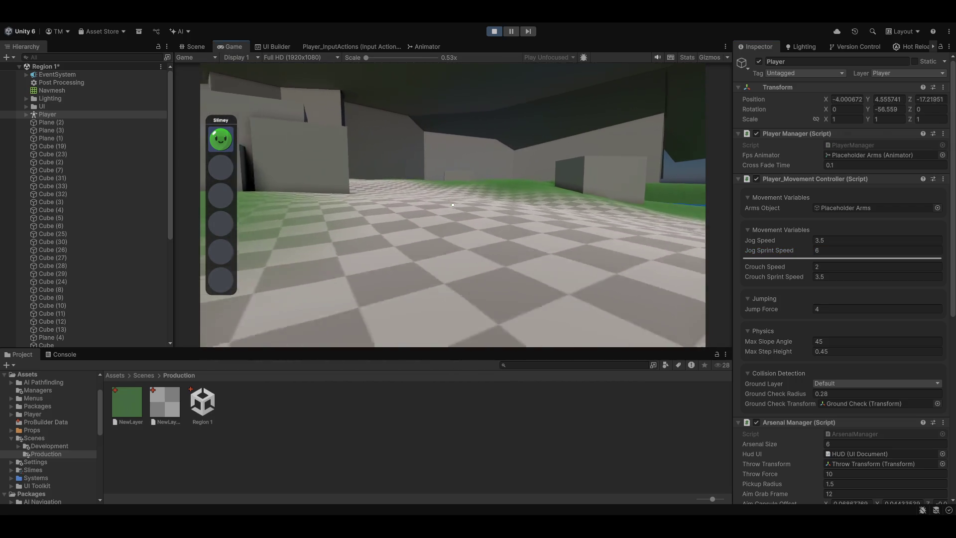
key("w")
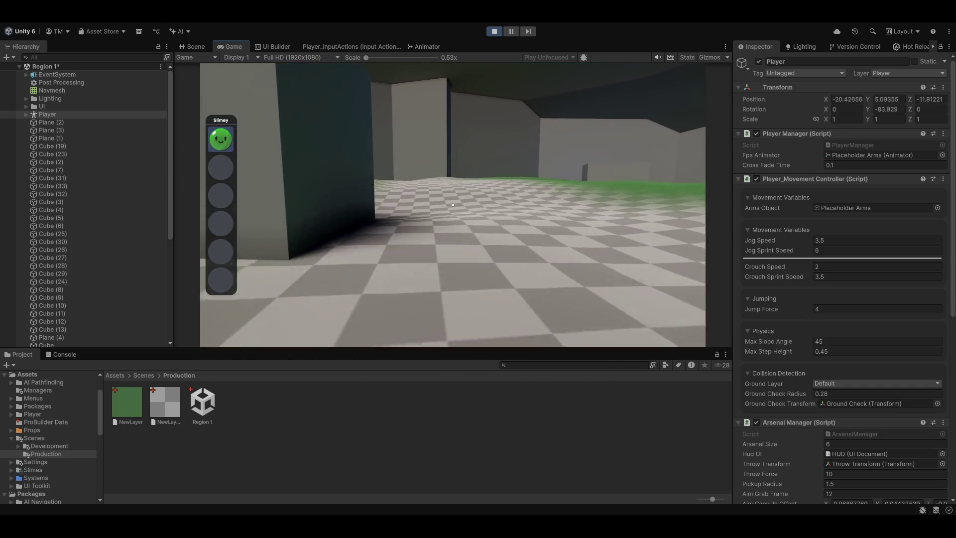
key("w")
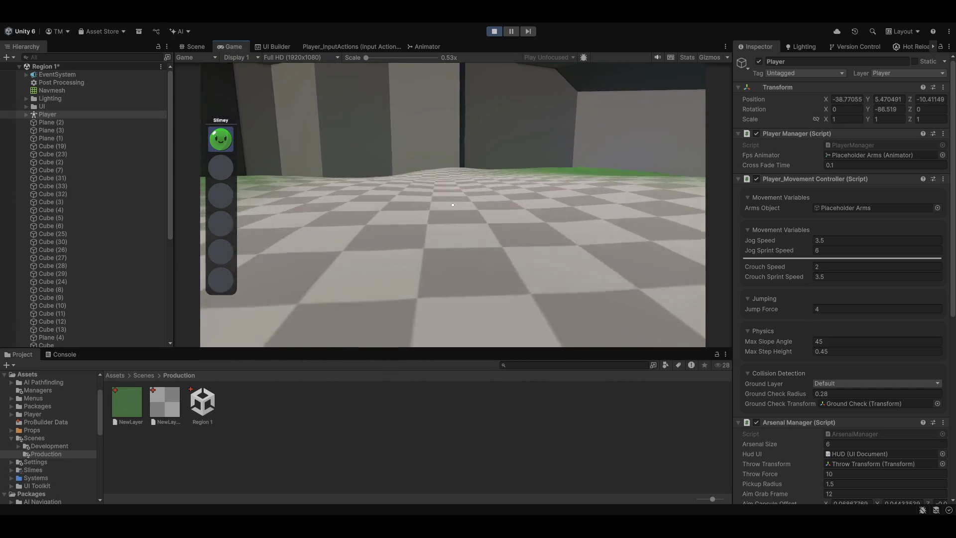
key("w")
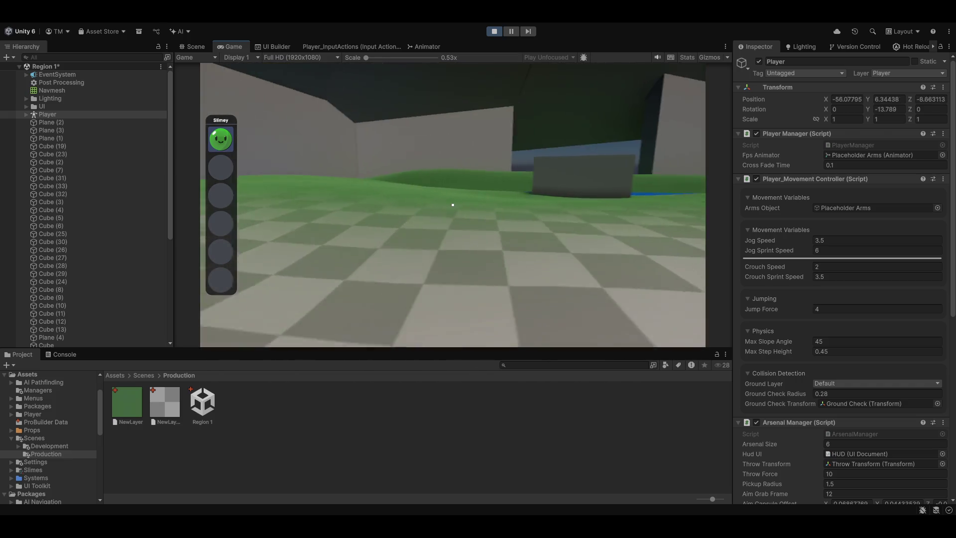
key("w")
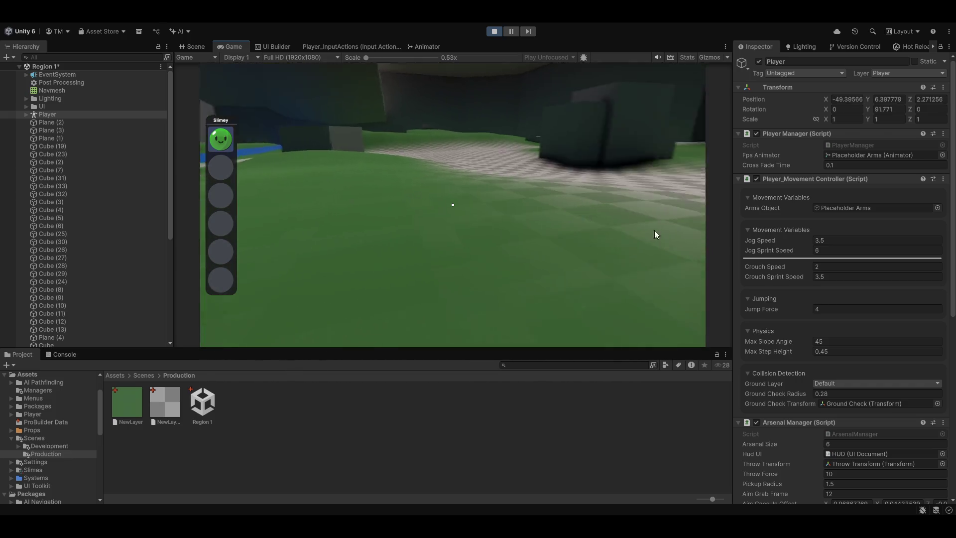
left_click(822, 309)
type("6")
Walk toward the wall into the cave and set Jump Force to 5
key("w")
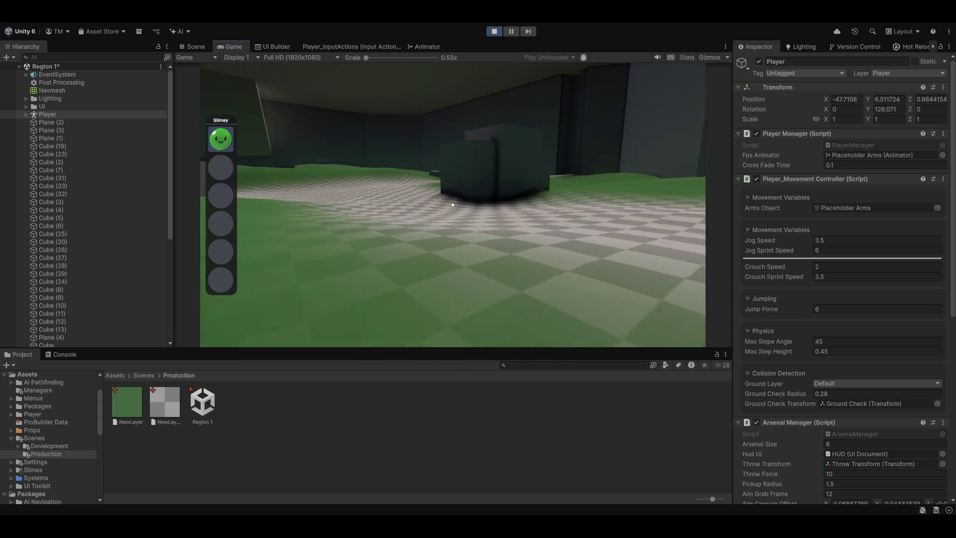
key("w")
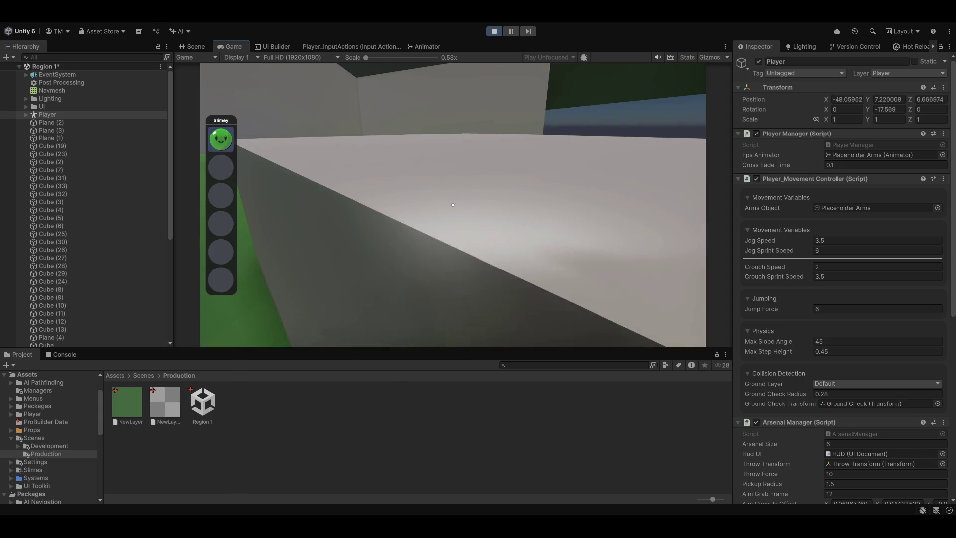
key("d")
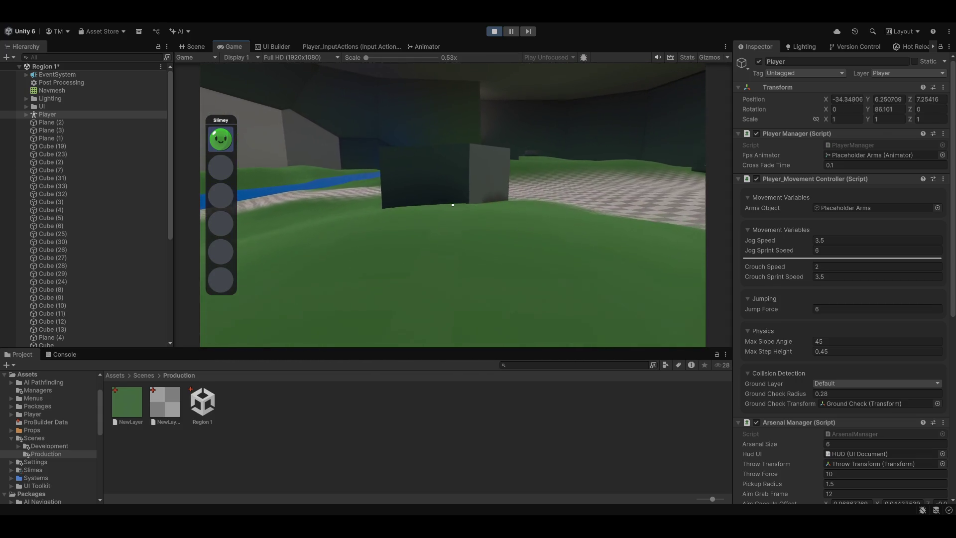
key("w")
key("w")
key("w")
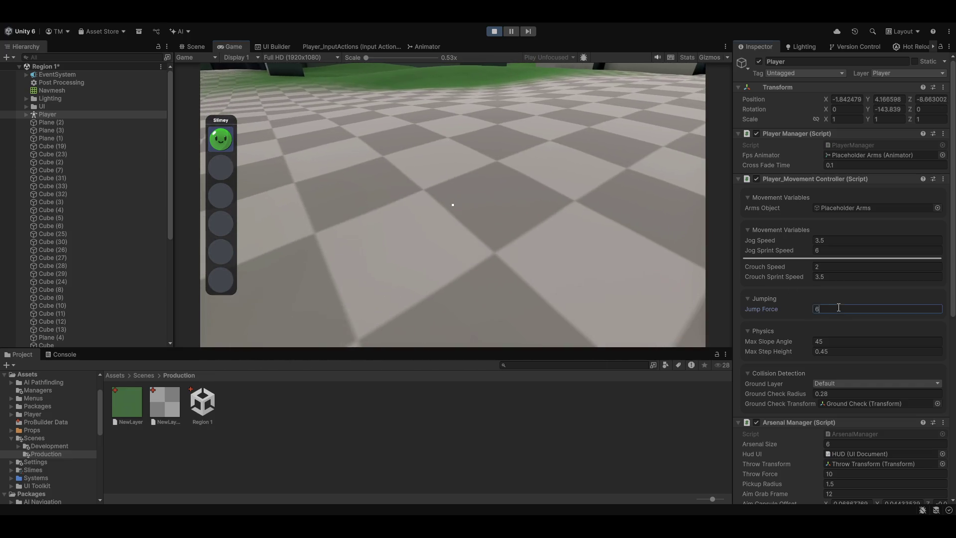
key("w")
Walk past the grey block and river to the dark wall, then jump to test the height
key("w")
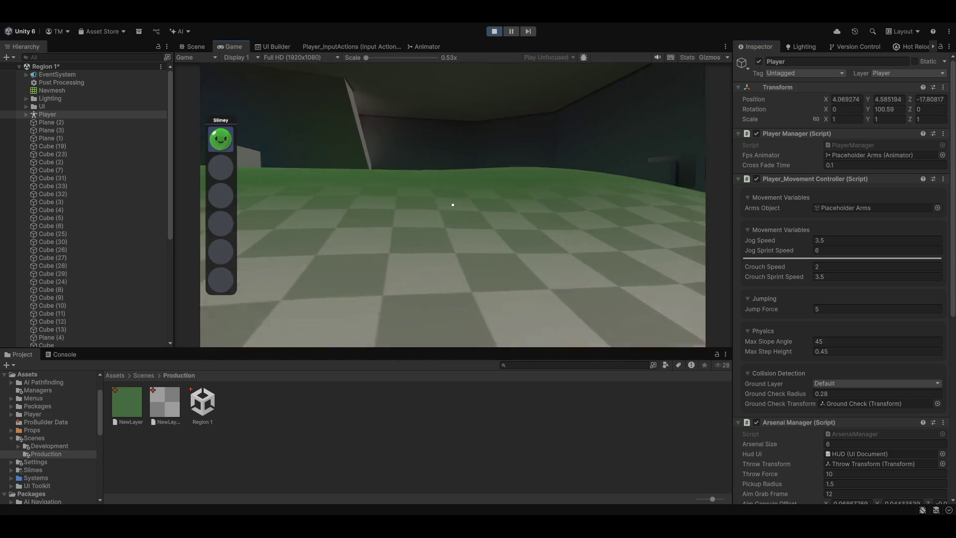
key("w")
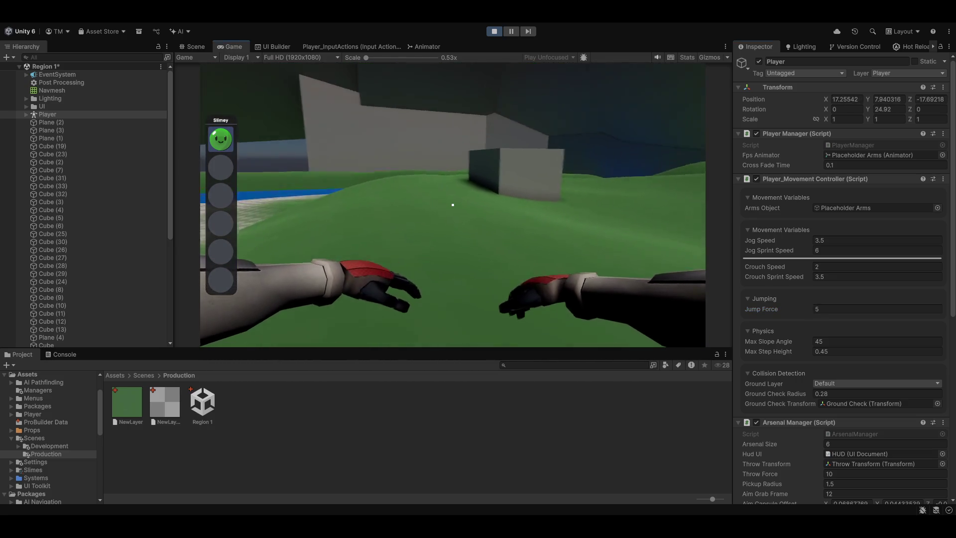
key("w")
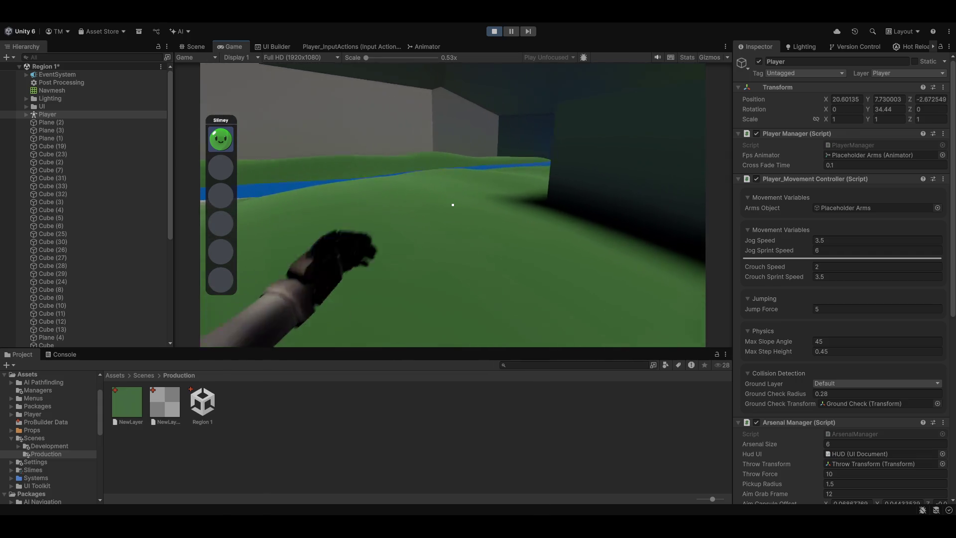
key("w")
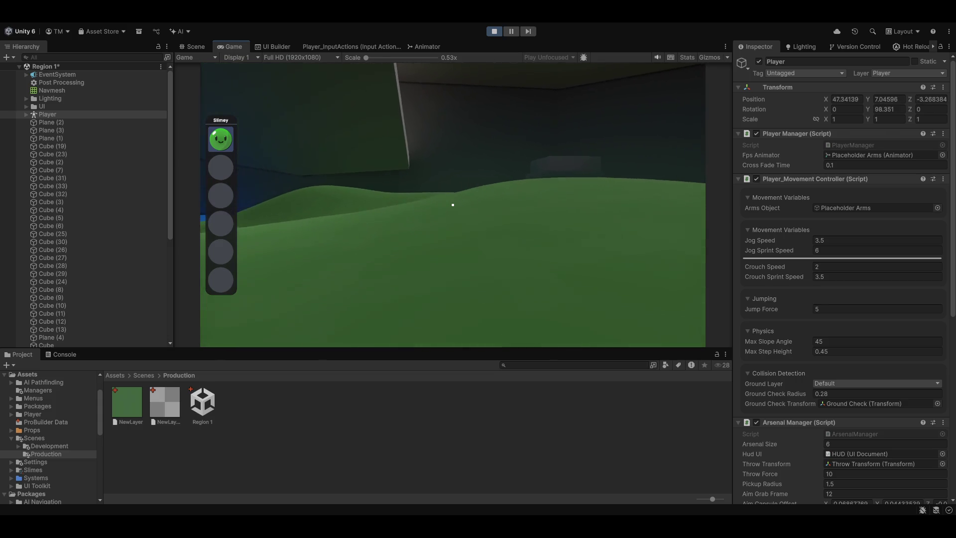
key("w")
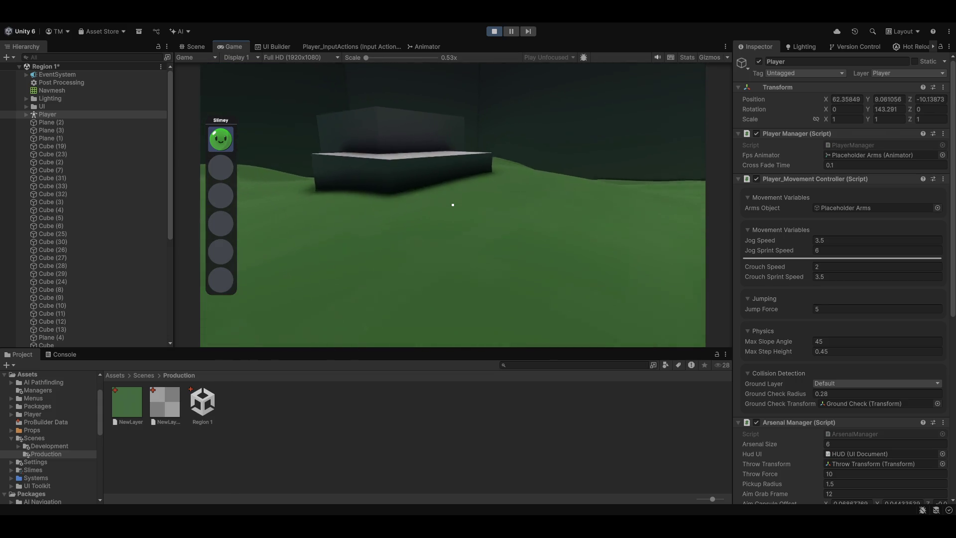
key("w")
key("w")
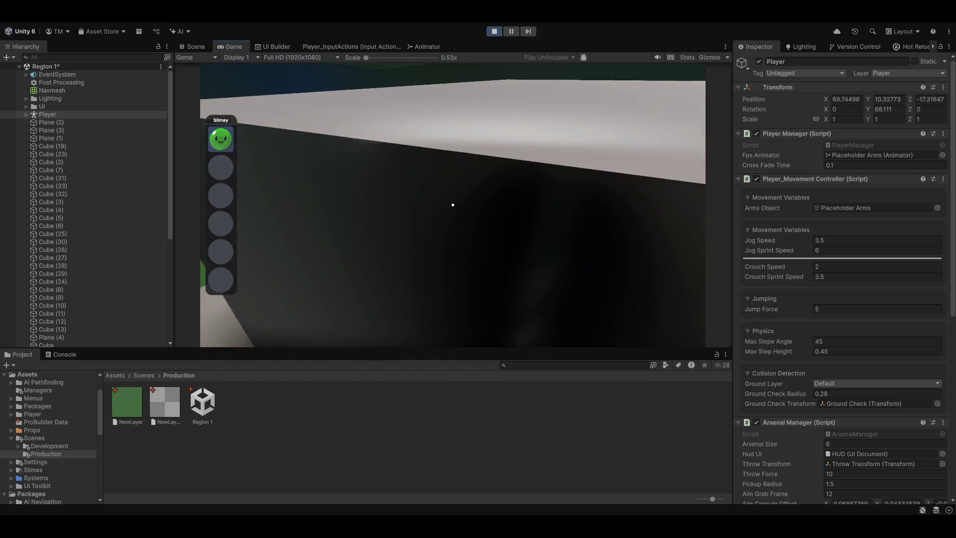
key("space")
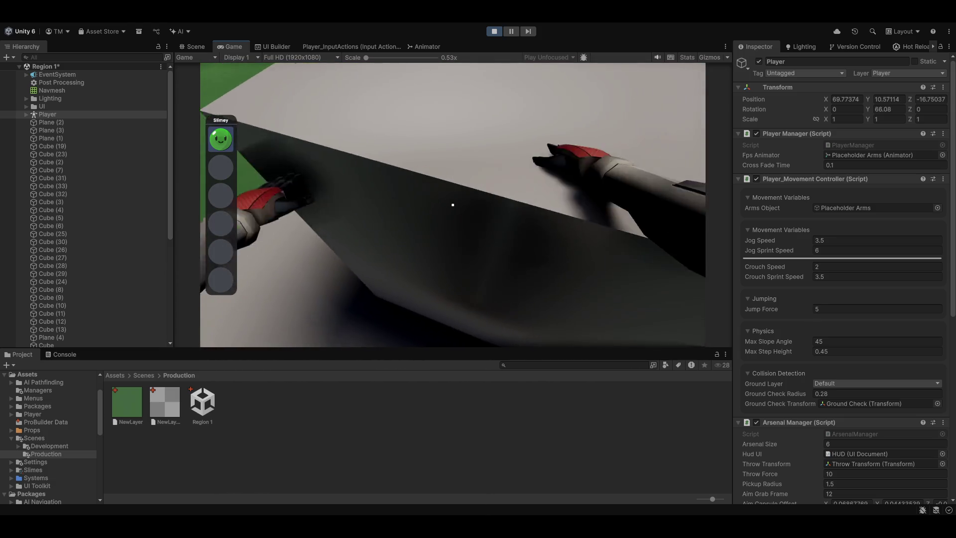
Run over the green hill, back along the river walls, and onto the checkered ground
key("w")
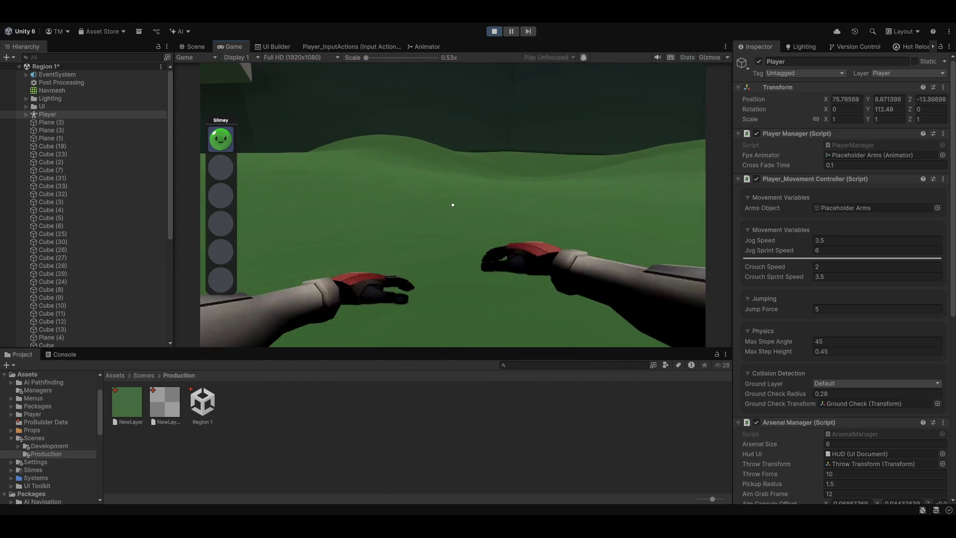
key("w")
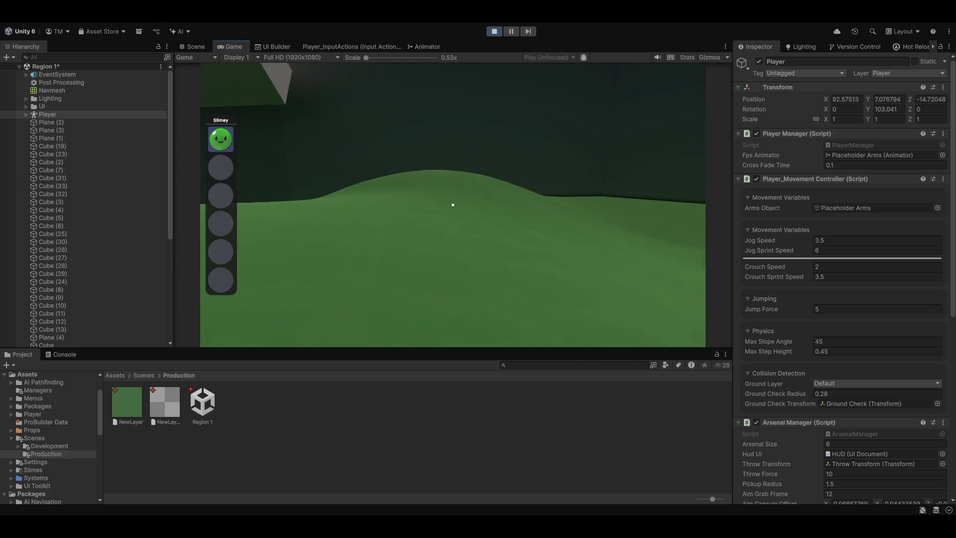
key("w")
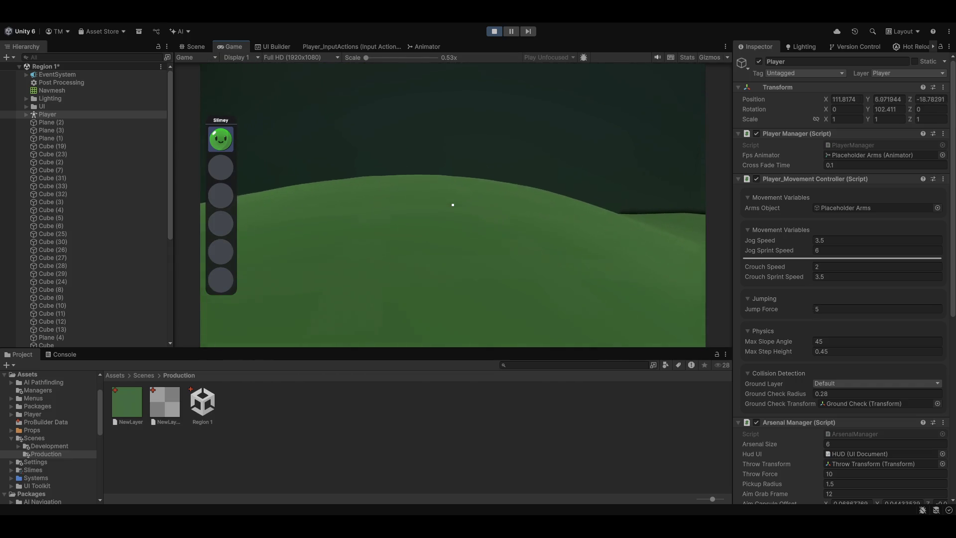
key("w")
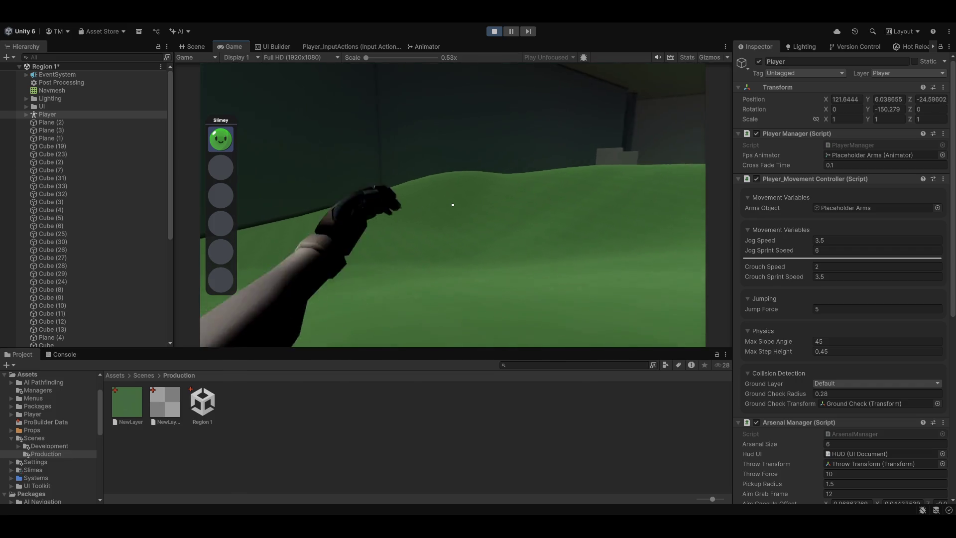
key("w")
key("w")
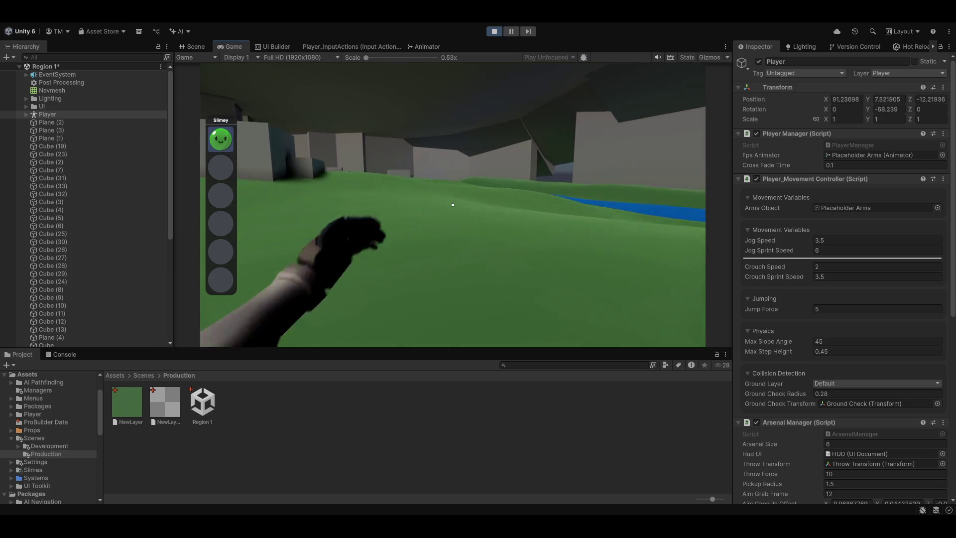
key("w")
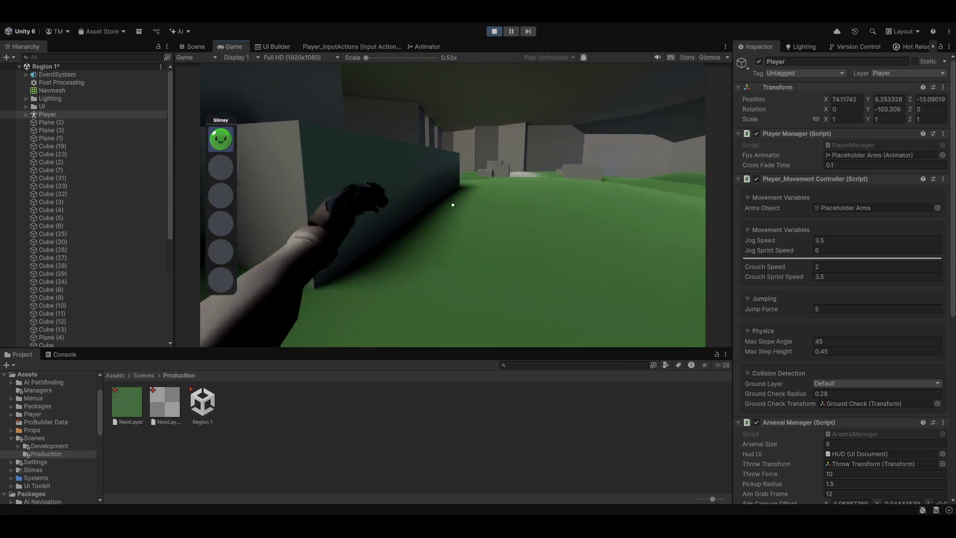
key("w")
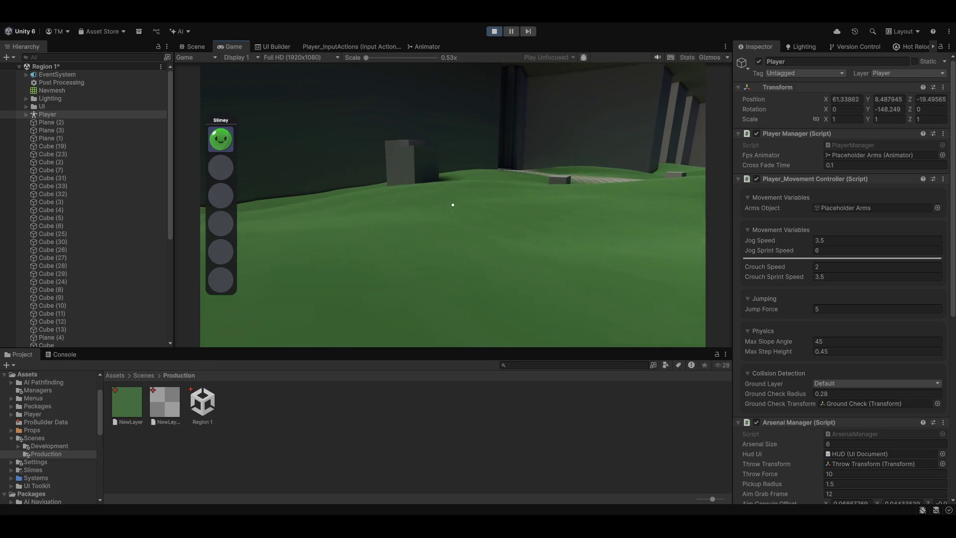
key("w")
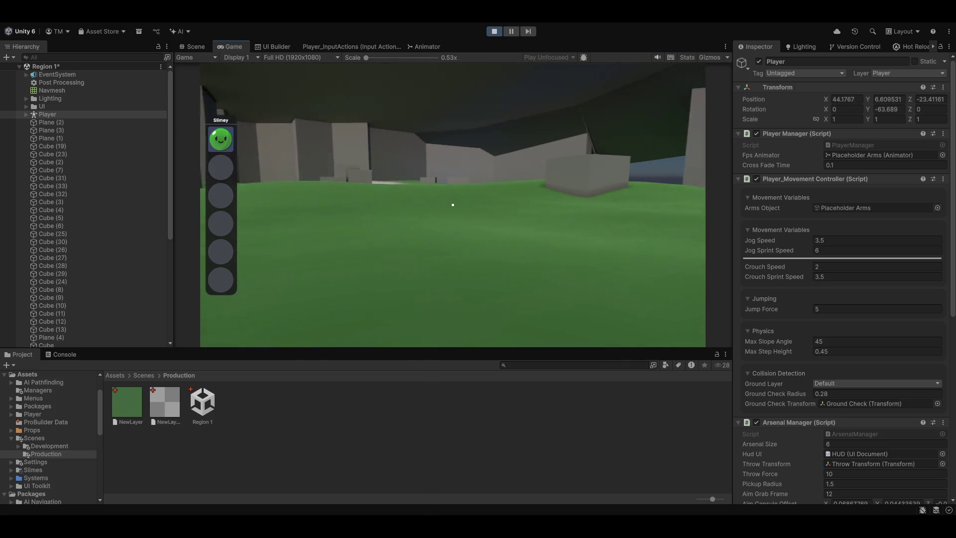
key("w")
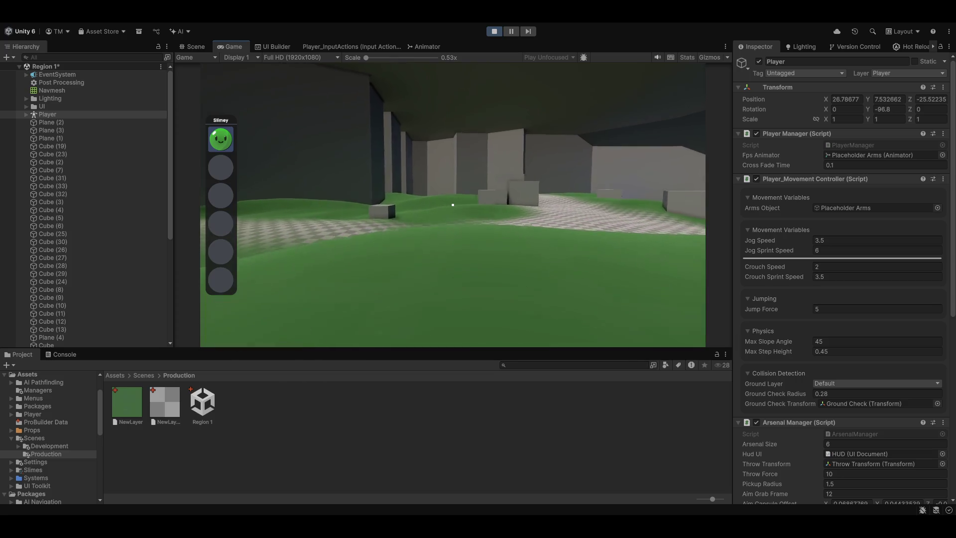
key("w")
key("w")
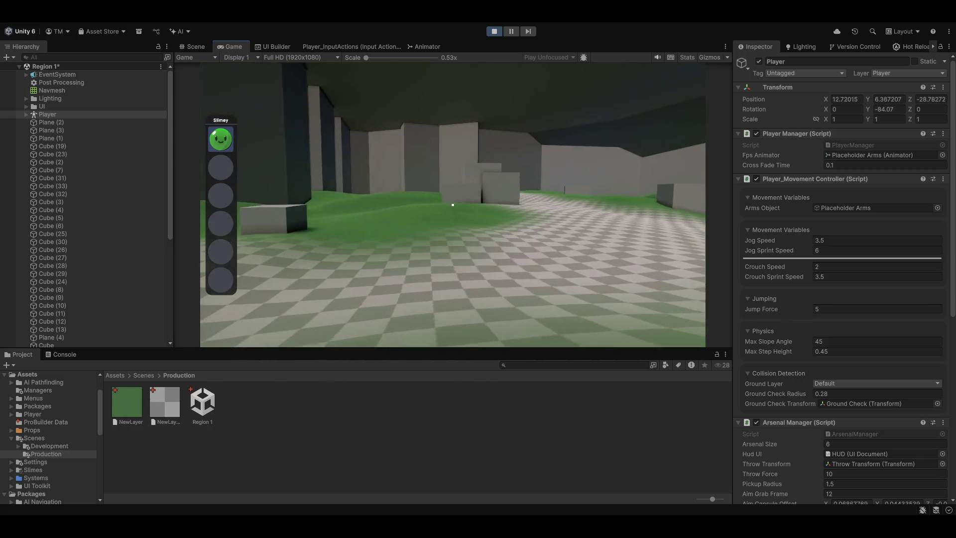
key("w")
key("w")
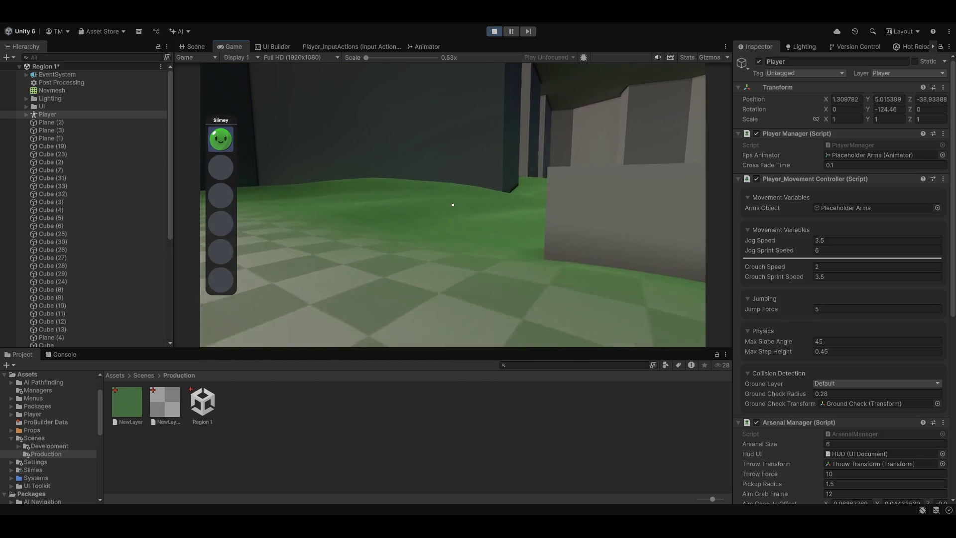
Cross the checkered floor along the cave walls and onto the nearby grass
key("Escape")
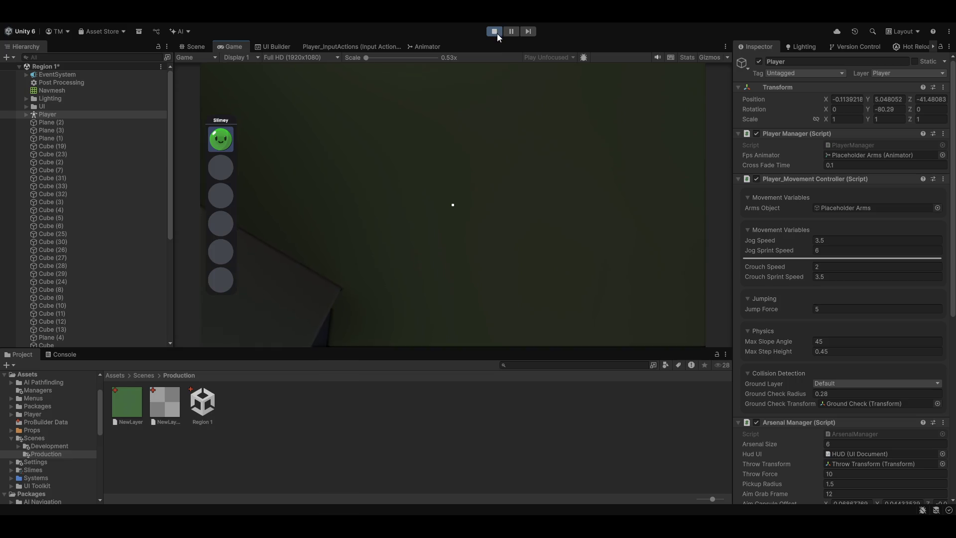
key("w")
key("w")
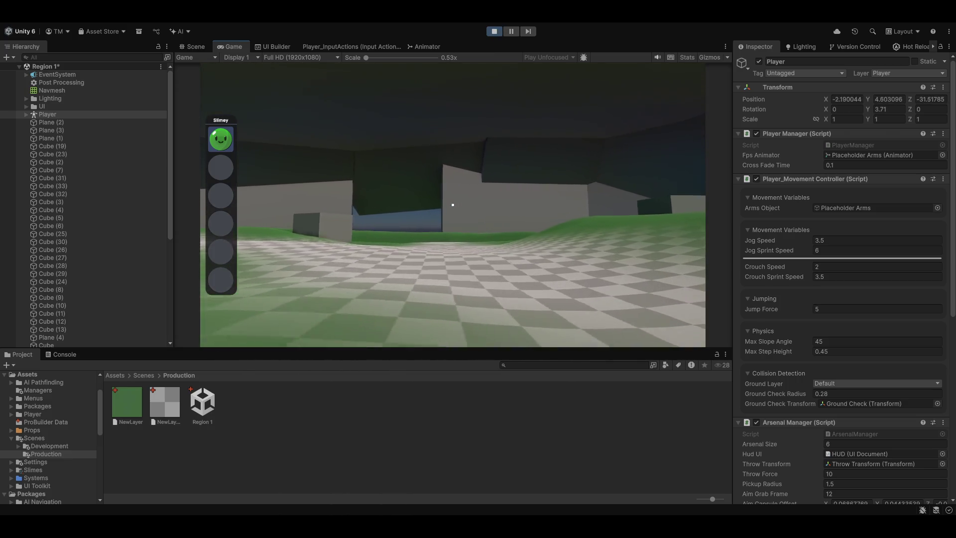
key("w")
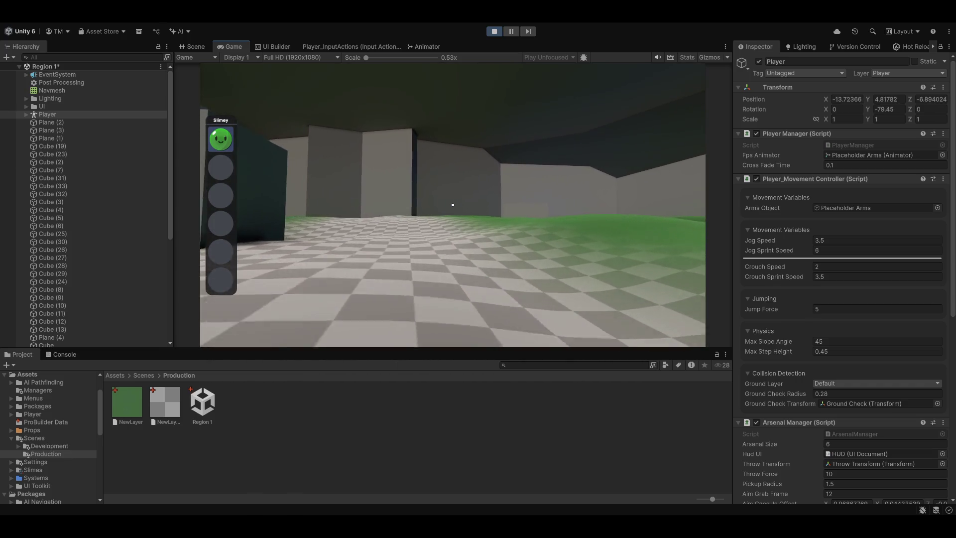
key("w")
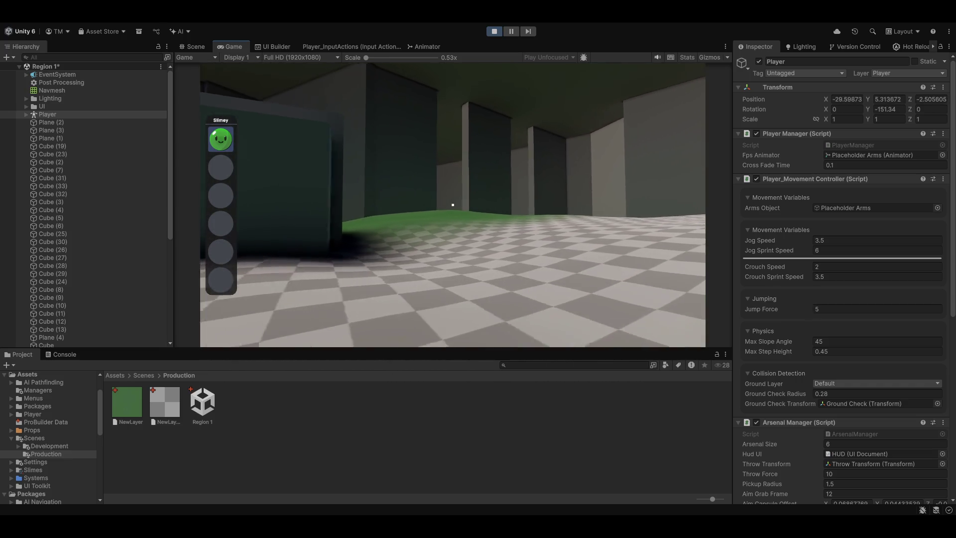
key("w")
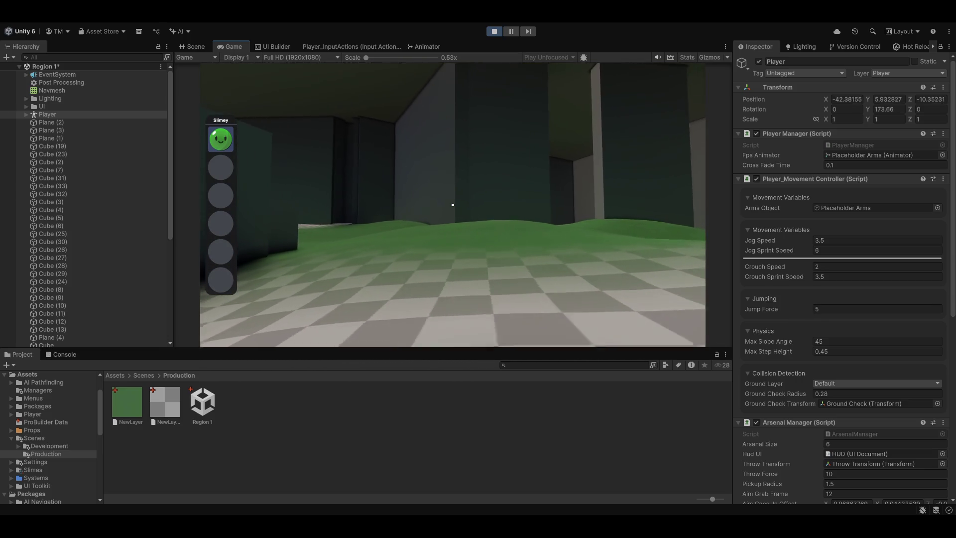
key("w")
key("w")
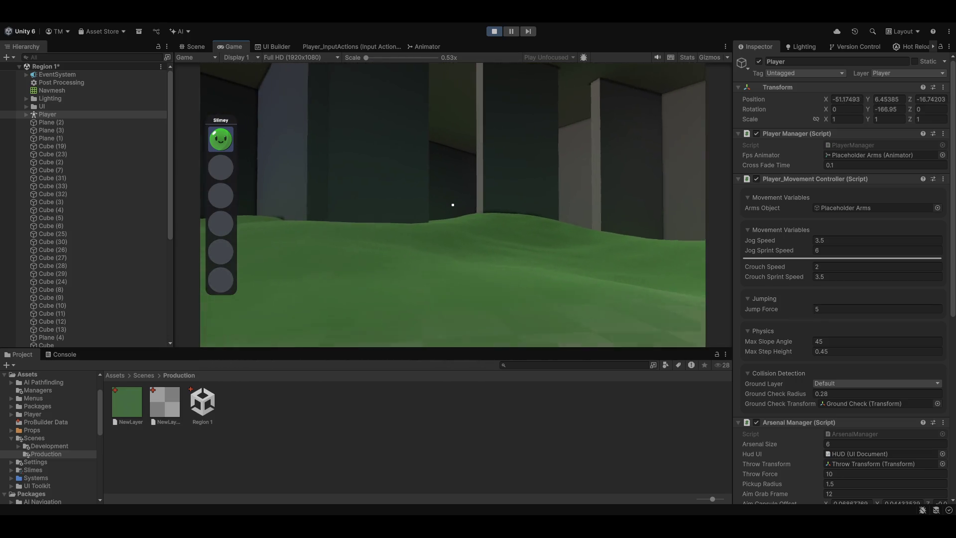
key("w")
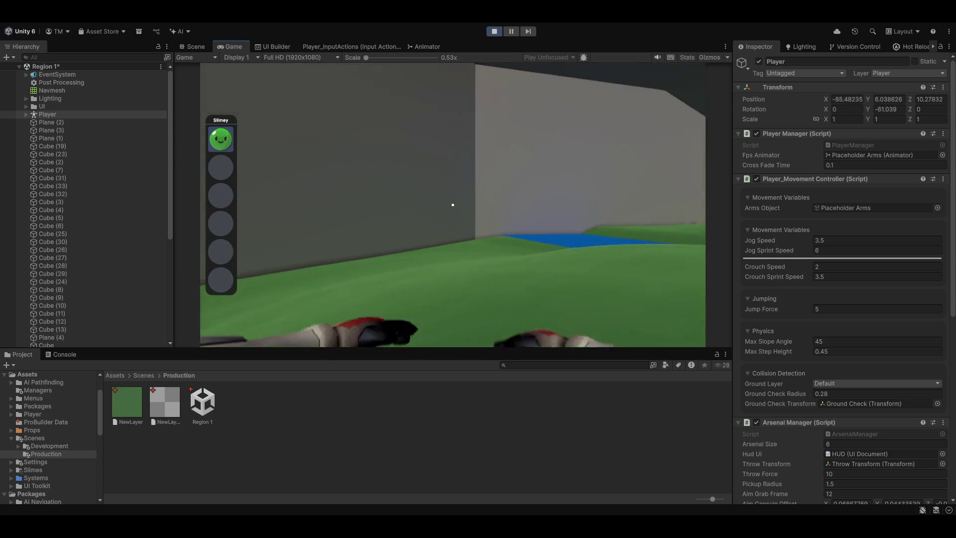
Walk toward the grey walls and dark blocks, then look up at the cave ceiling
key("w")
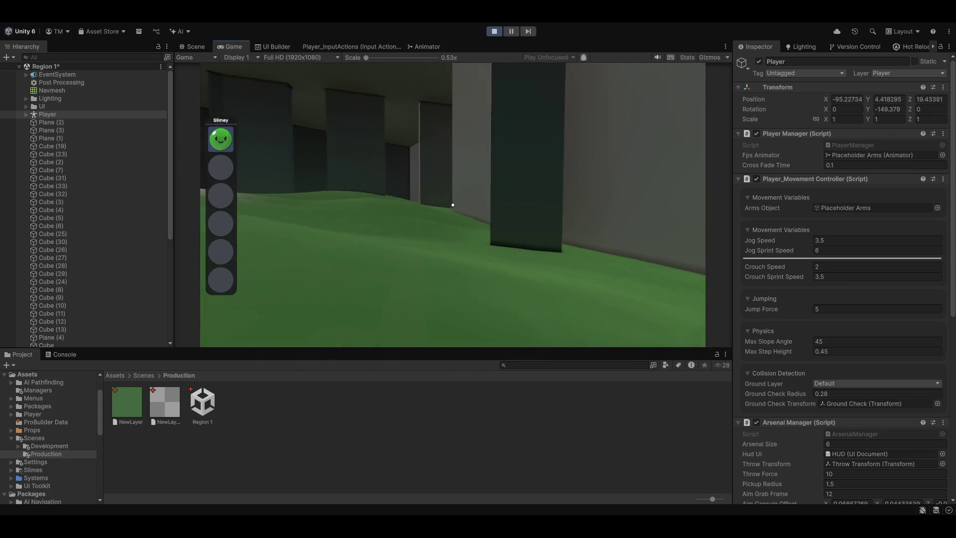
key("w")
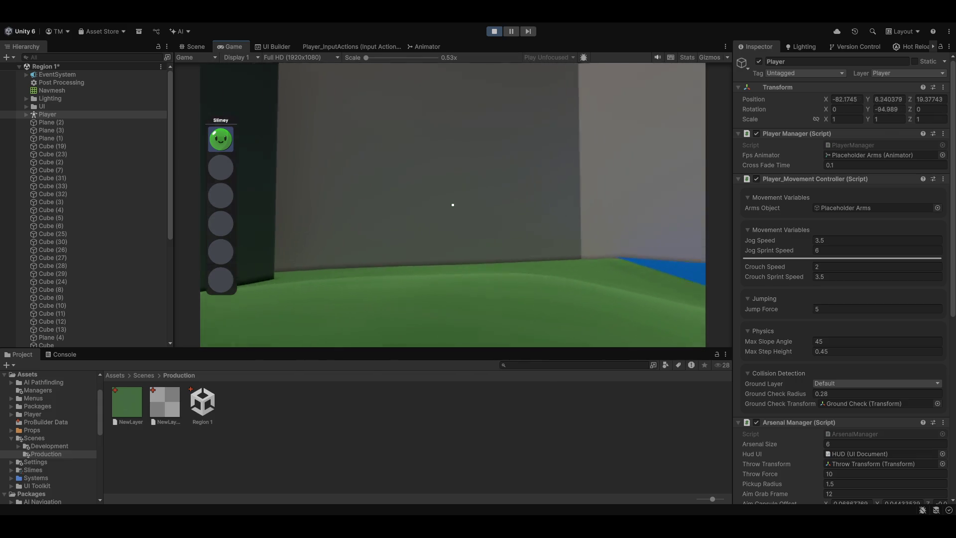
key("w")
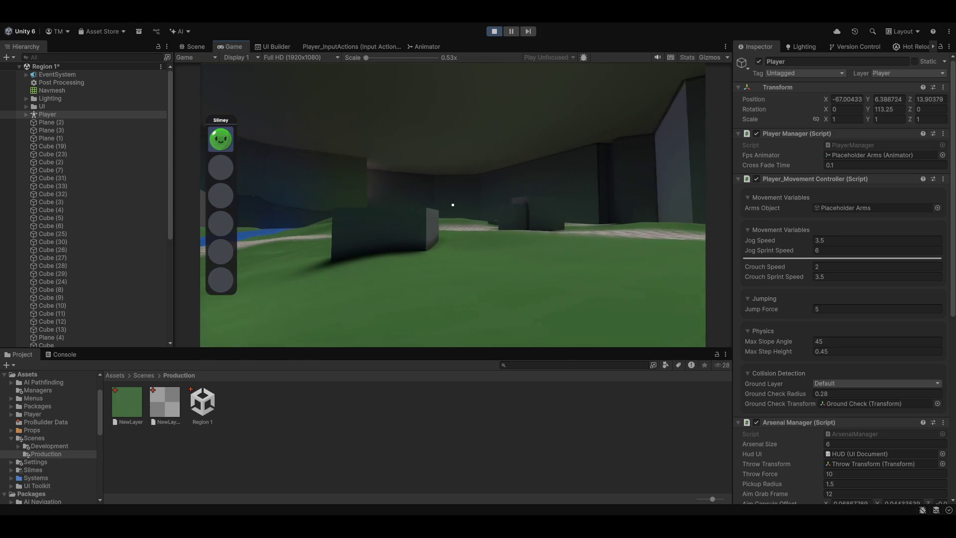
key("w")
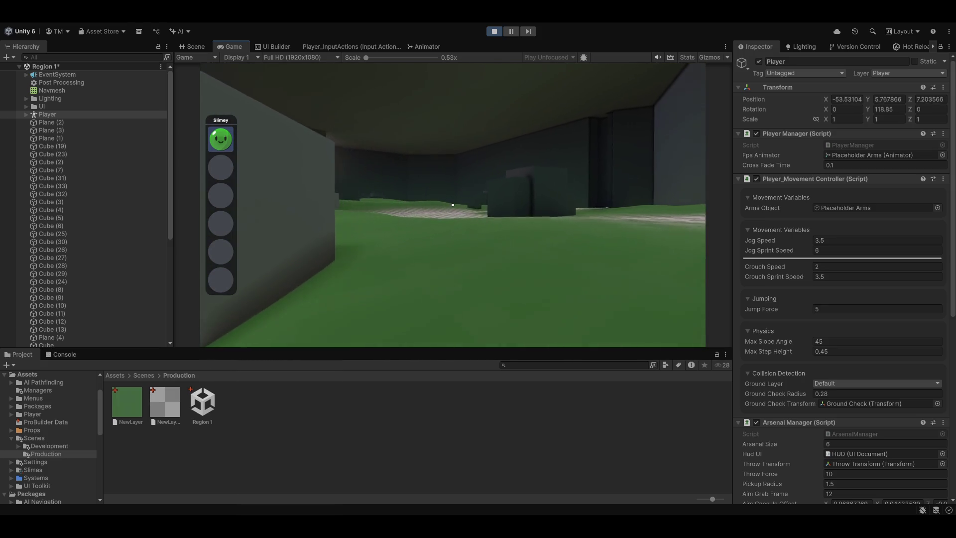
key("w")
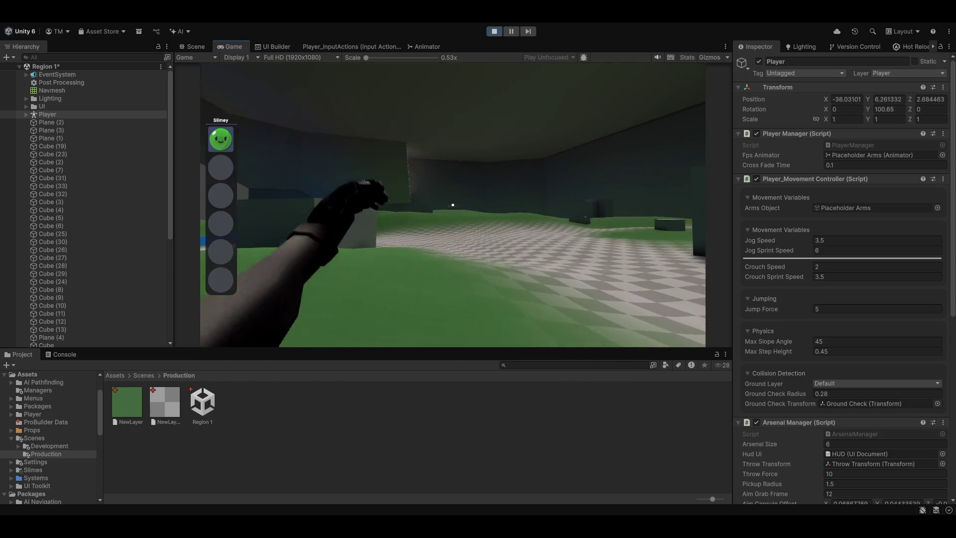
key("w")
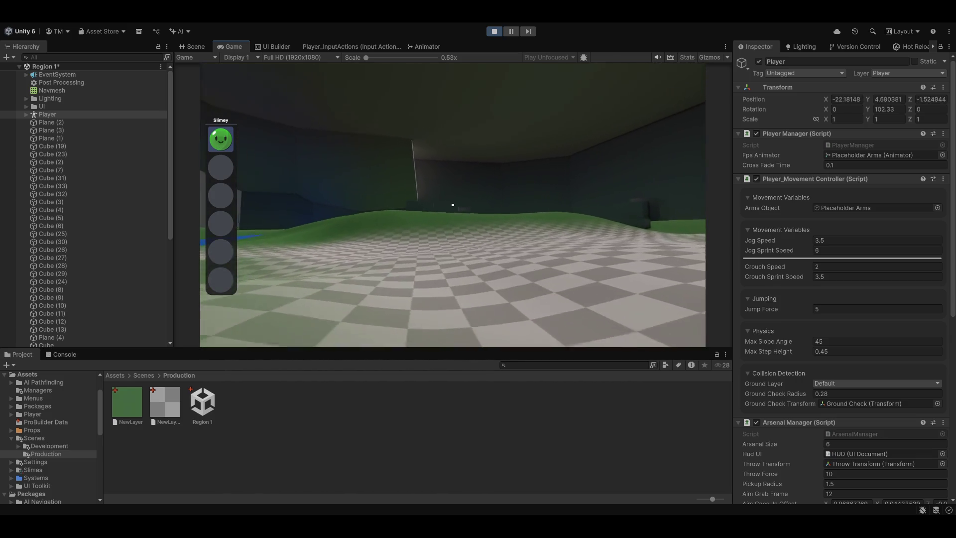
key("w")
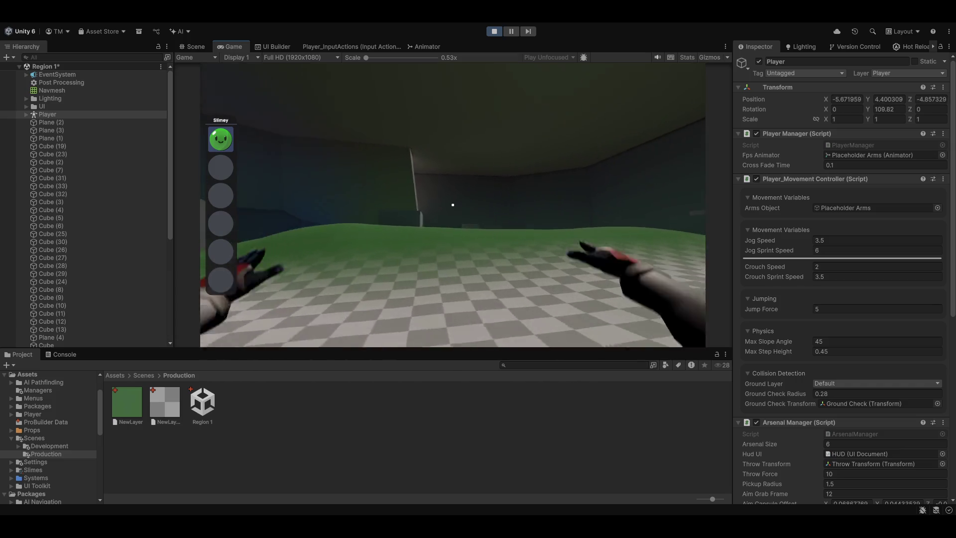
key("Escape")
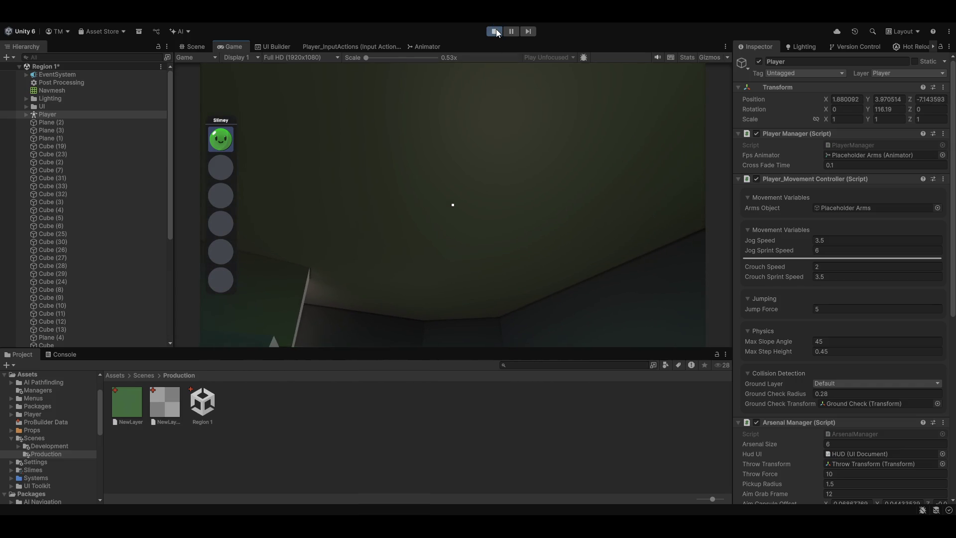
key("w")
Turn to the checkered path and walk across the grass toward the rock cubes
left_click(504, 134)
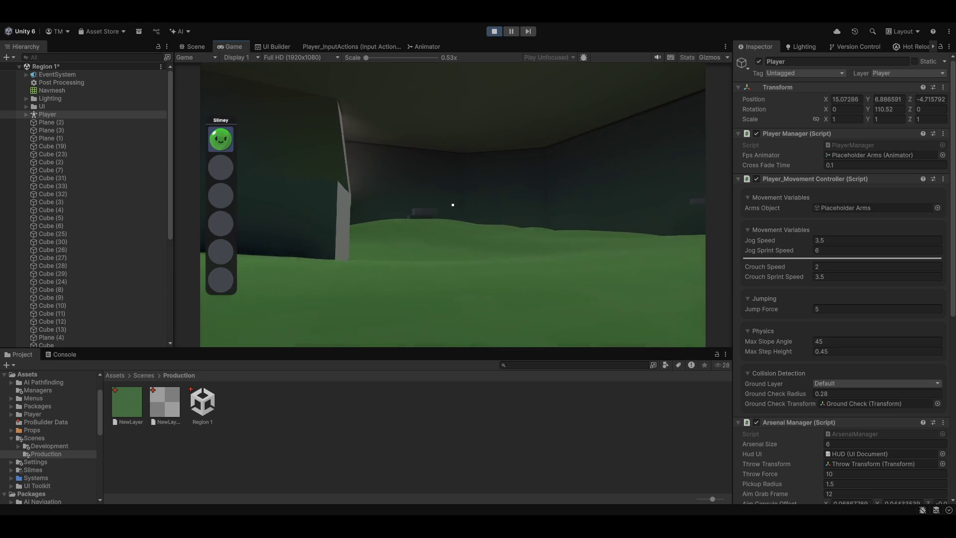
key("w")
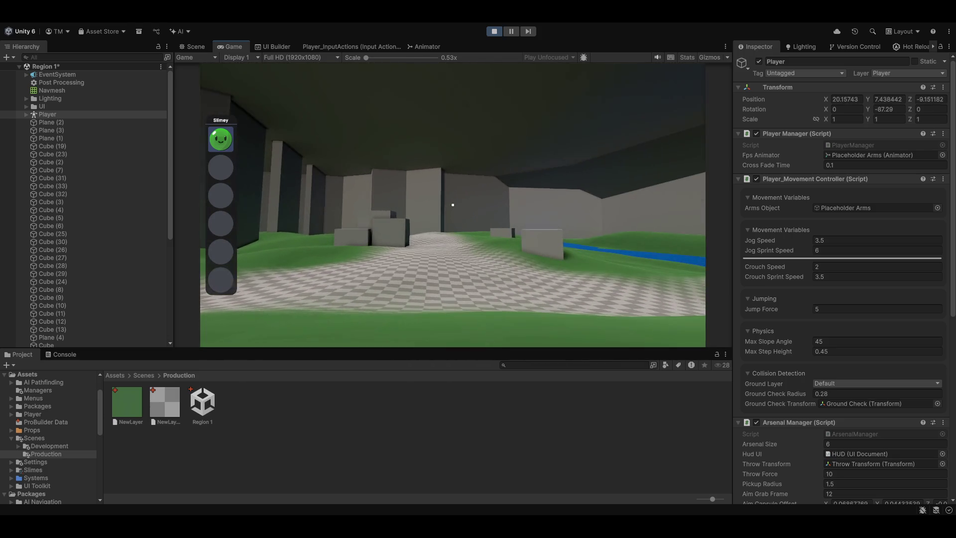
mouse_move(453, 205)
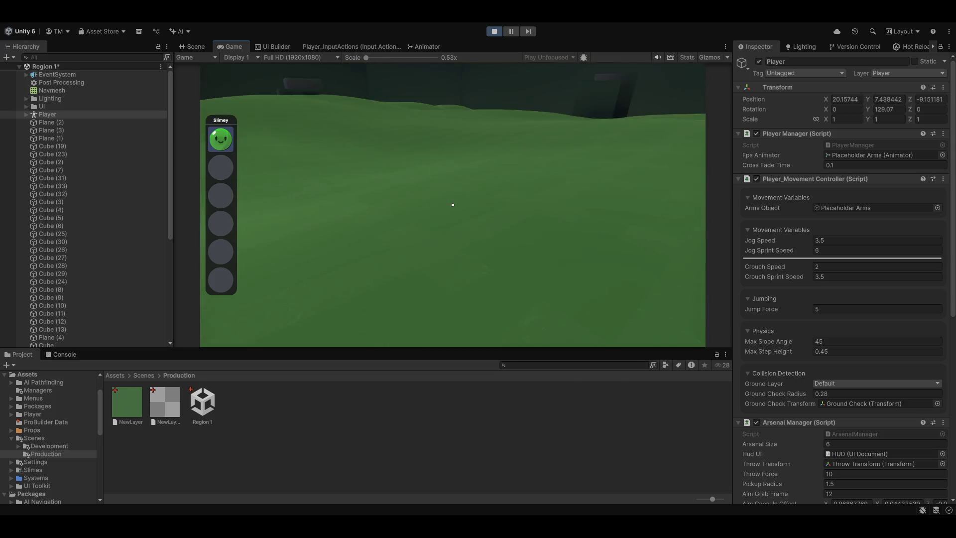
key("w")
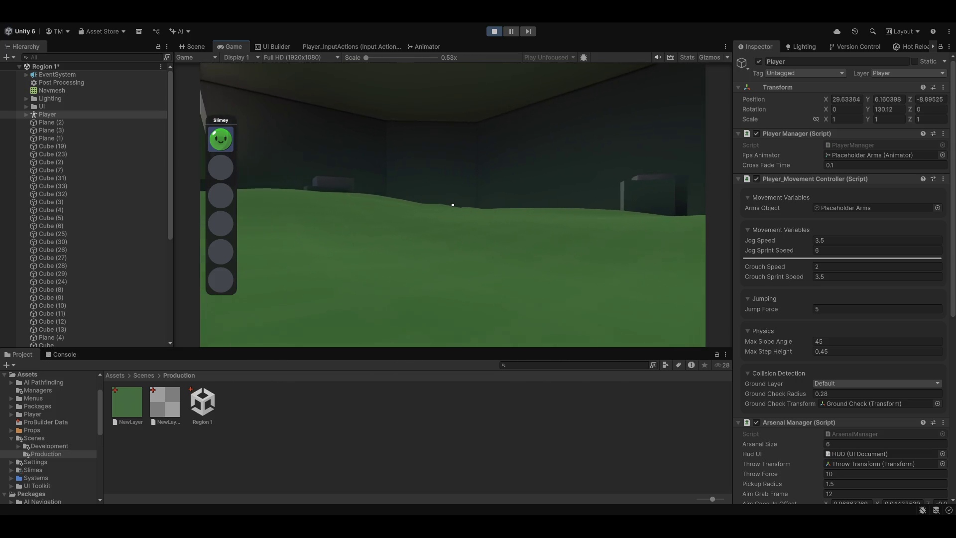
key("w")
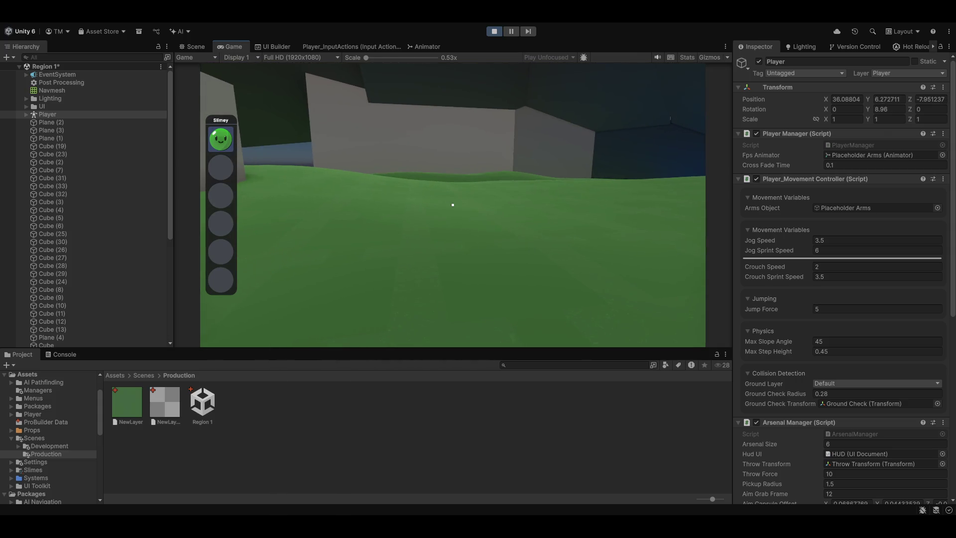
key("w")
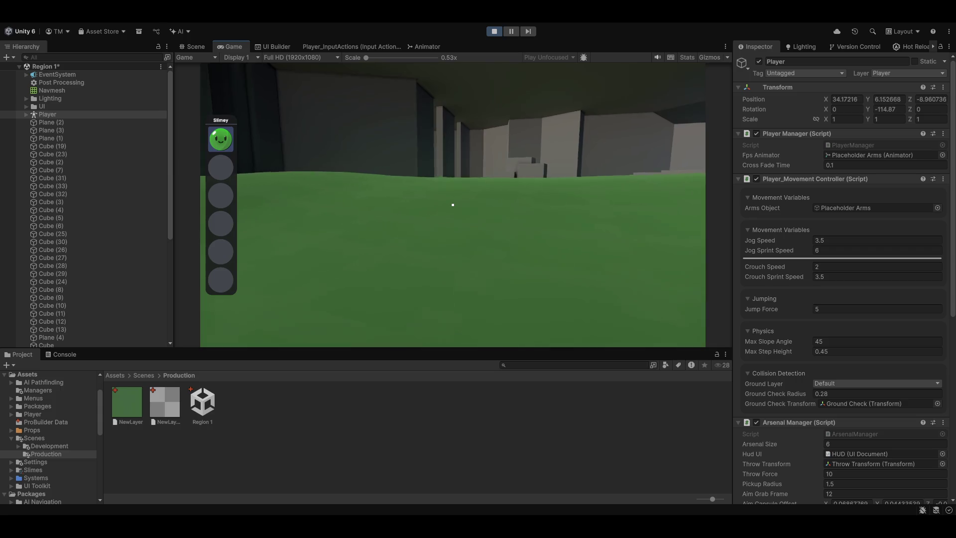
Run along the checkered path past the rocks to the cave's end, then stop Play mode
key("w")
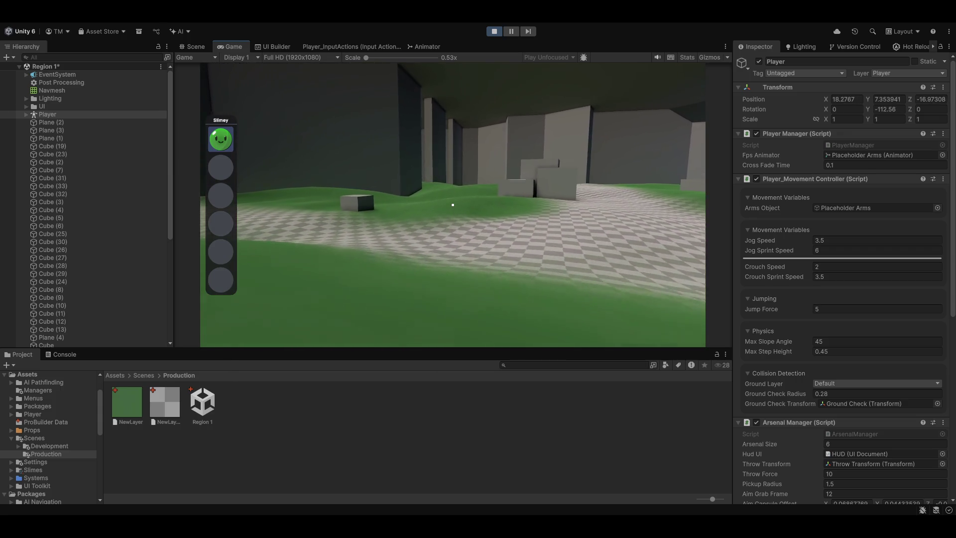
key("w")
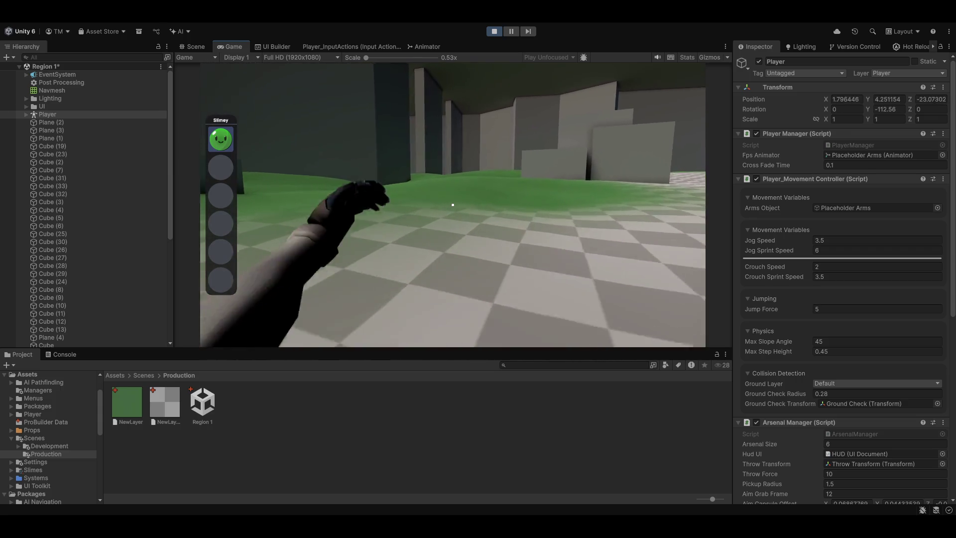
key("w")
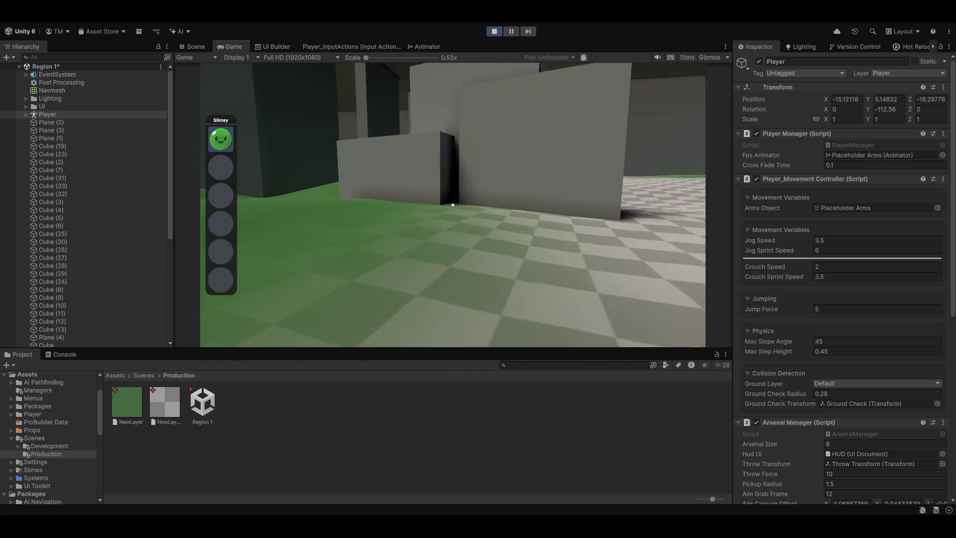
key("w")
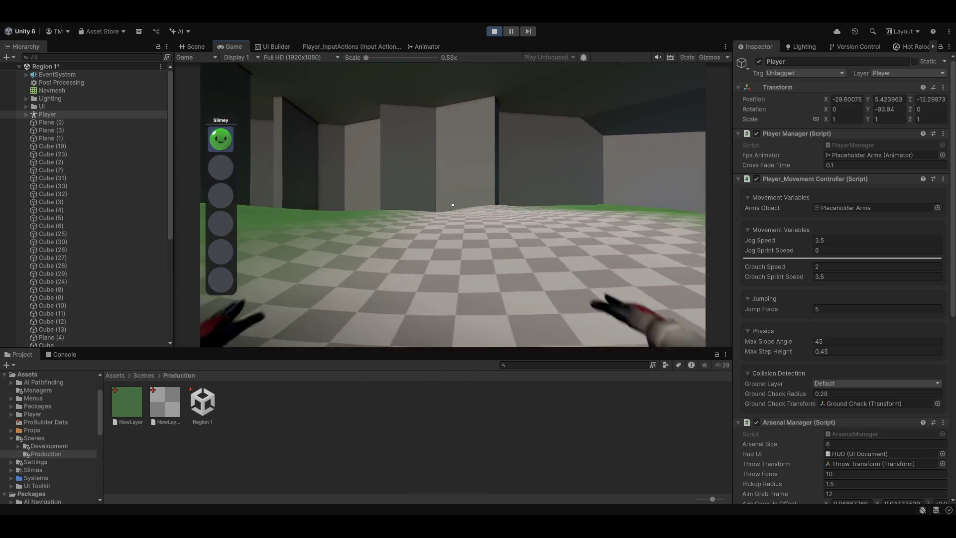
key("w")
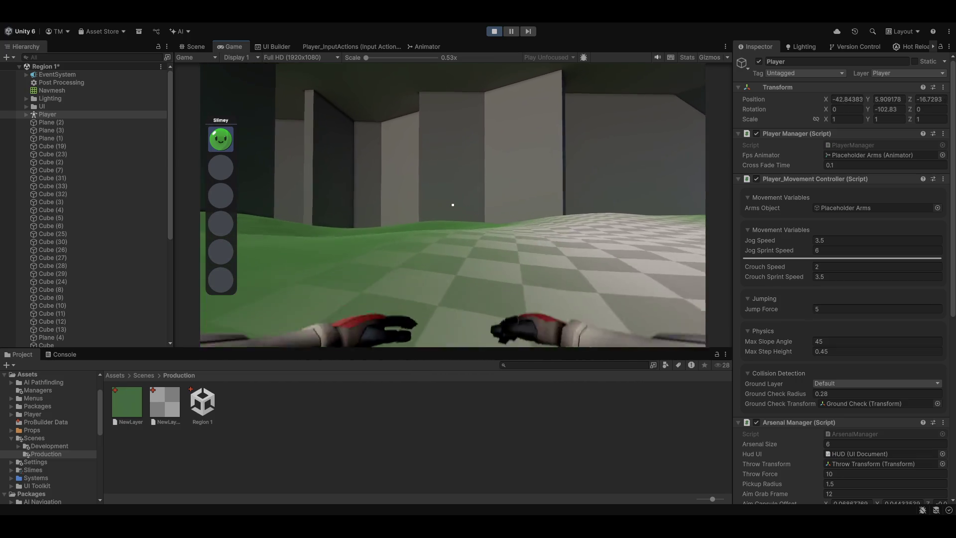
left_click(495, 31)
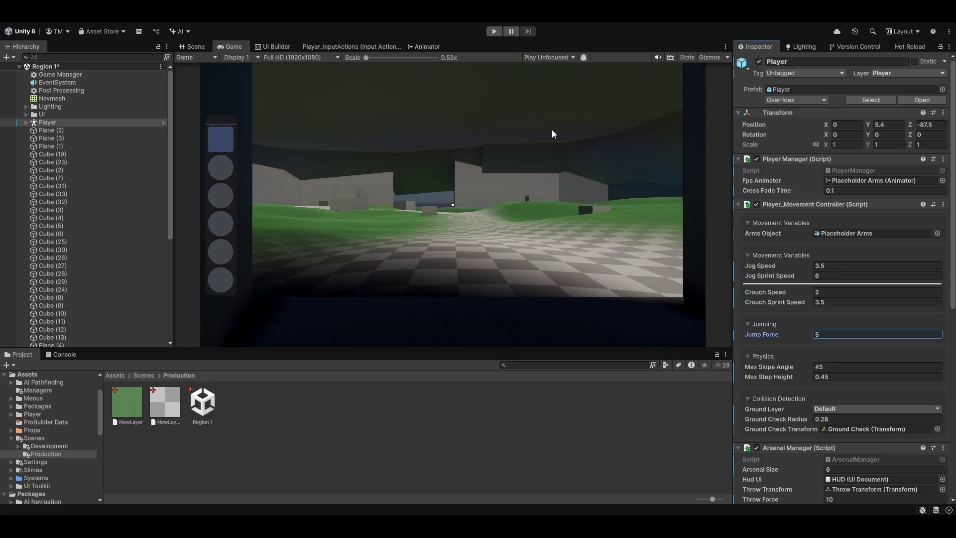
Move wall Cube (45), stretch it to about 41 units wide and lengthen it along its depth
left_click(192, 46)
mouse_move(493, 164)
left_mouse_down()
mouse_move(486, 150)
mouse_move(551, 204)
mouse_move(625, 209)
mouse_move(299, 207)
mouse_move(346, 198)
left_mouse_up()
left_click(488, 193)
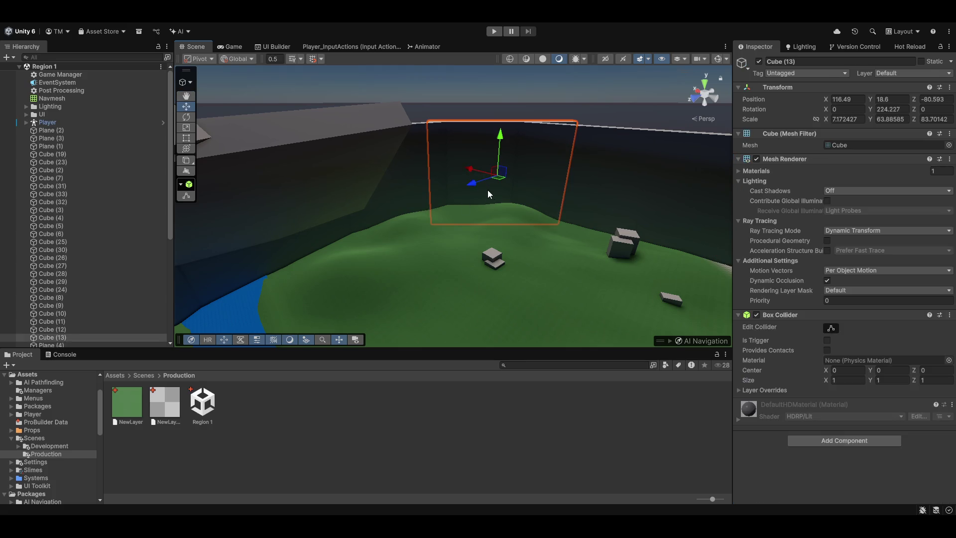
mouse_move(490, 199)
left_mouse_down()
mouse_move(460, 190)
mouse_move(460, 211)
left_mouse_up()
key("r")
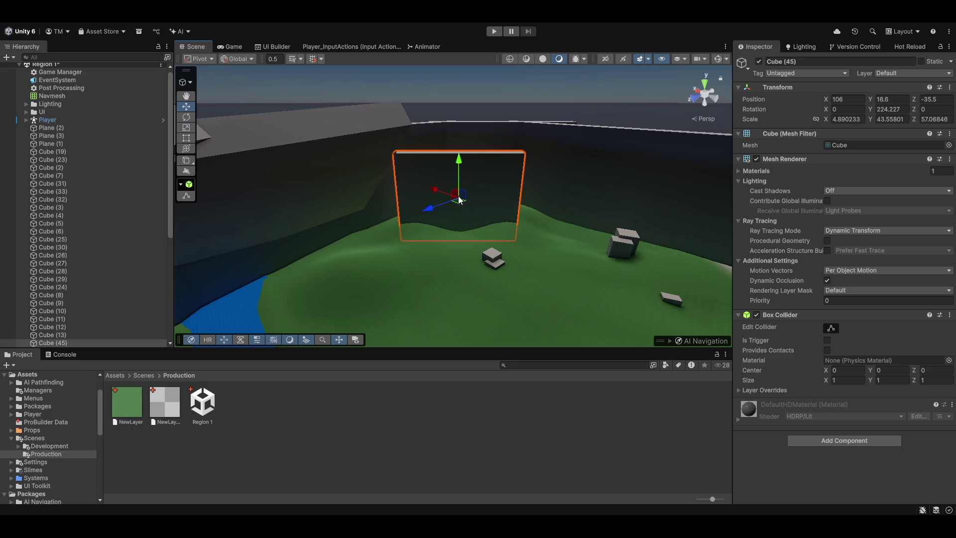
key("f")
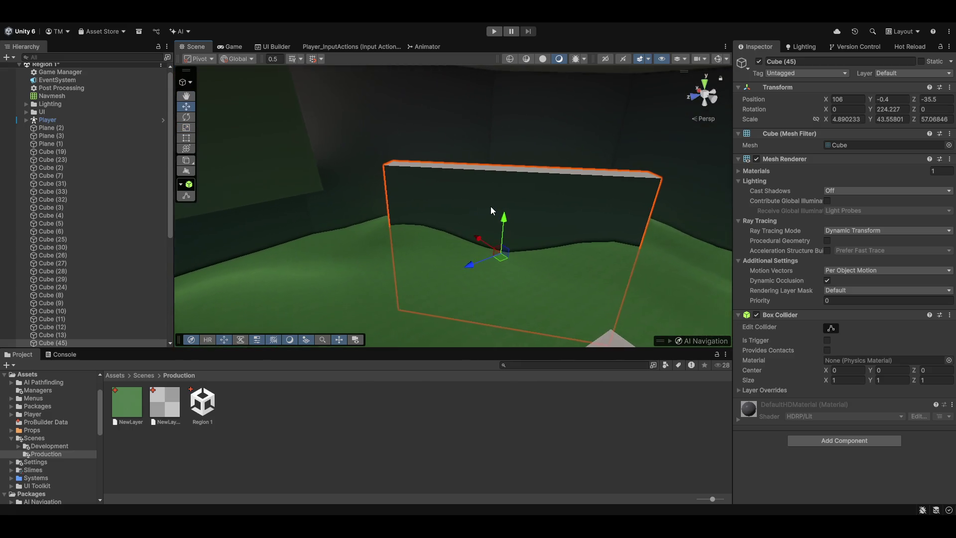
key("r")
left_click_drag(501, 256, 501, 315)
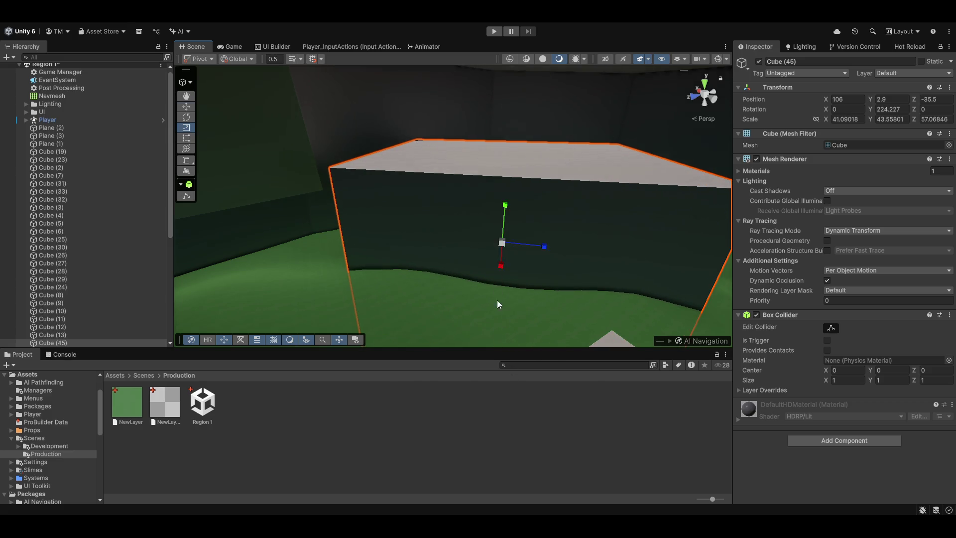
mouse_move(504, 248)
left_mouse_down()
mouse_move(488, 214)
mouse_move(605, 212)
mouse_move(589, 206)
left_mouse_up()
key("r")
key("f")
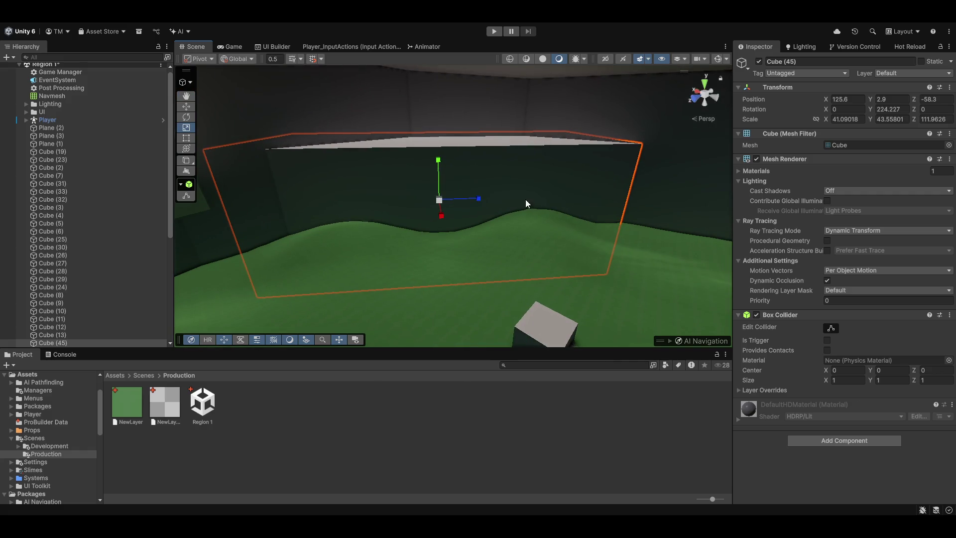
Duplicate the long wall as Cube (46), rotated to 206.636 at 154.7, 2.9, -11.3
key("ctrl+d")
mouse_move(441, 206)
left_mouse_down()
mouse_move(461, 201)
mouse_move(457, 209)
mouse_move(469, 214)
mouse_move(284, 219)
mouse_move(260, 229)
left_mouse_up()
key("w")
key("f")
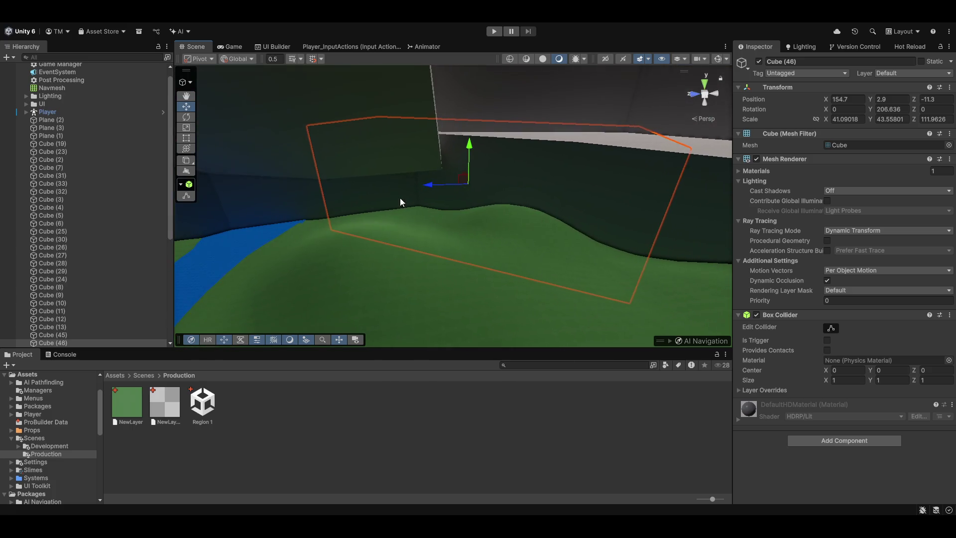
Orbit around the new wall to inspect the wall cubes Cube (12) and Cube (11)
left_click_drag(584, 202, 448, 194)
left_click_drag(535, 192, 513, 180)
left_click(512, 178)
mouse_move(575, 175)
left_mouse_down()
mouse_move(533, 118)
mouse_move(450, 202)
mouse_move(463, 254)
mouse_move(490, 217)
mouse_move(473, 200)
mouse_move(493, 299)
mouse_move(525, 308)
mouse_move(578, 220)
mouse_move(578, 178)
left_mouse_up()
left_click(359, 249)
mouse_move(359, 249)
left_mouse_down()
mouse_move(207, 234)
mouse_move(420, 227)
mouse_move(465, 271)
mouse_move(644, 282)
mouse_move(576, 241)
mouse_move(641, 216)
mouse_move(515, 155)
left_mouse_up()
Shift Cube (13) slightly along the wall, then inspect the long wall Cube (45)
left_click(516, 180)
mouse_move(515, 202)
left_mouse_down()
mouse_move(497, 207)
mouse_move(480, 192)
mouse_move(470, 158)
left_mouse_up()
mouse_move(483, 218)
left_mouse_down()
mouse_move(399, 139)
mouse_move(655, 234)
mouse_move(674, 220)
mouse_move(548, 157)
mouse_move(405, 128)
left_mouse_up()
scroll(446, 208, "down", 5)
left_click(484, 205)
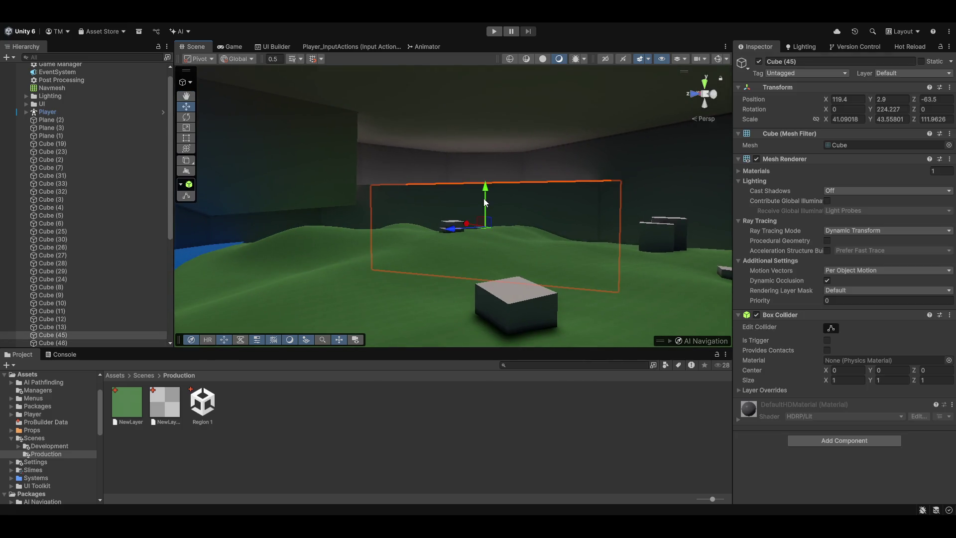
left_click_drag(500, 204, 492, 235)
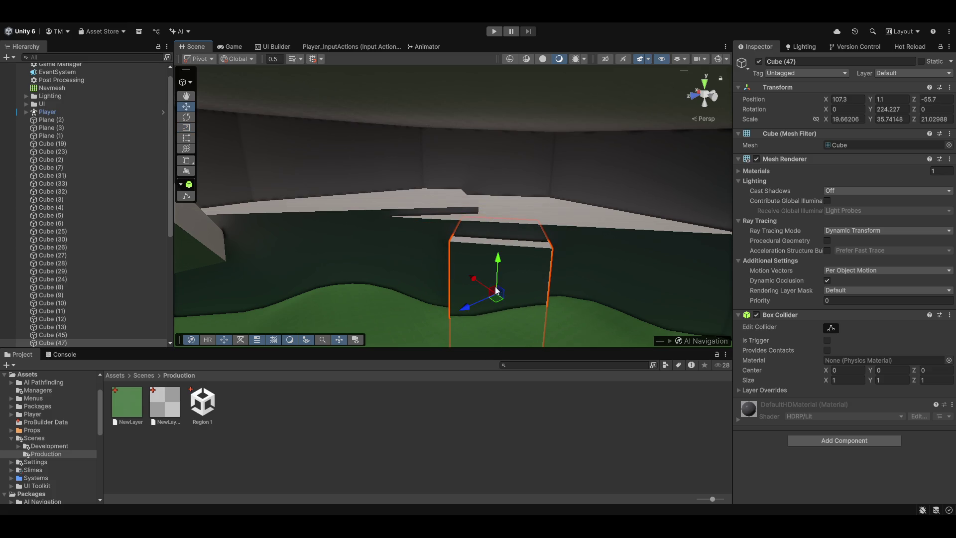
Rotate the new wall block around its vertical axis and resize it down onto the ground
key("f")
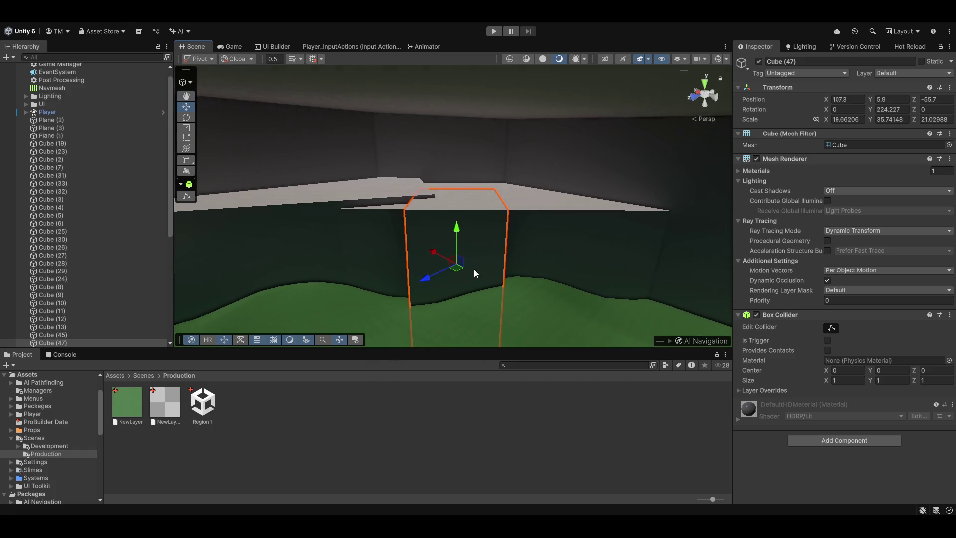
left_click_drag(588, 281, 594, 278)
key("r")
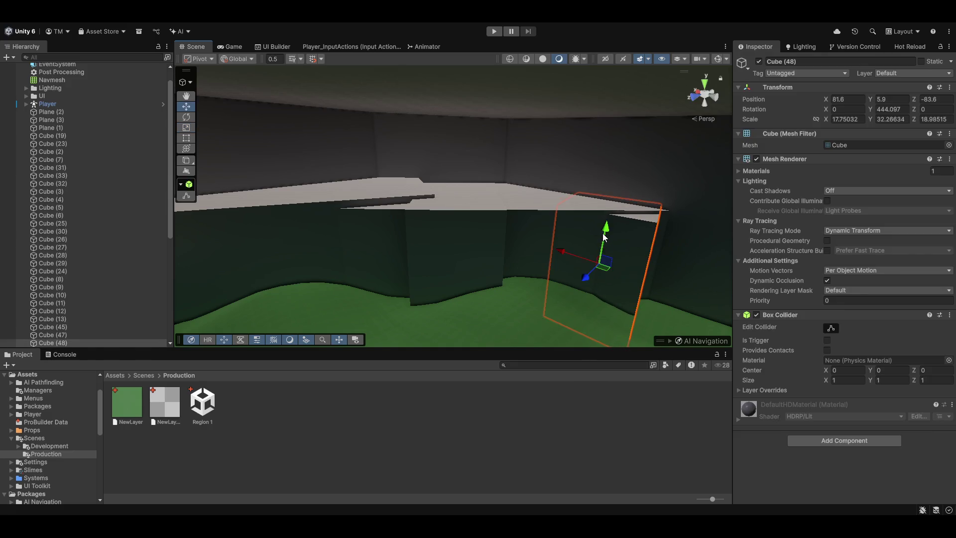
left_click_drag(602, 252, 647, 271)
Place a copy, Cube (49), at 145.5, 1, 2.5 turned 304.271, and start a play test
key("ctrl+d")
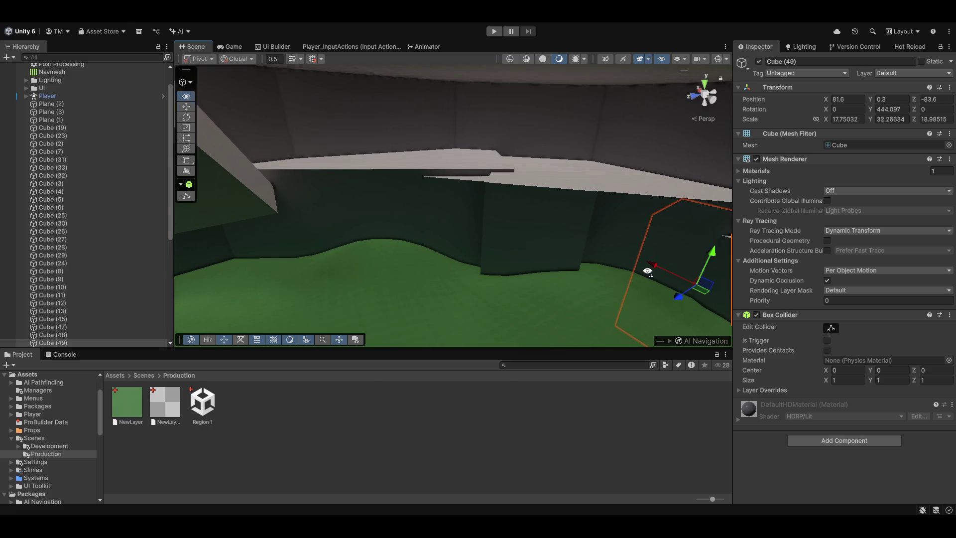
mouse_move(702, 296)
left_mouse_down()
mouse_move(375, 263)
mouse_move(338, 249)
left_mouse_up()
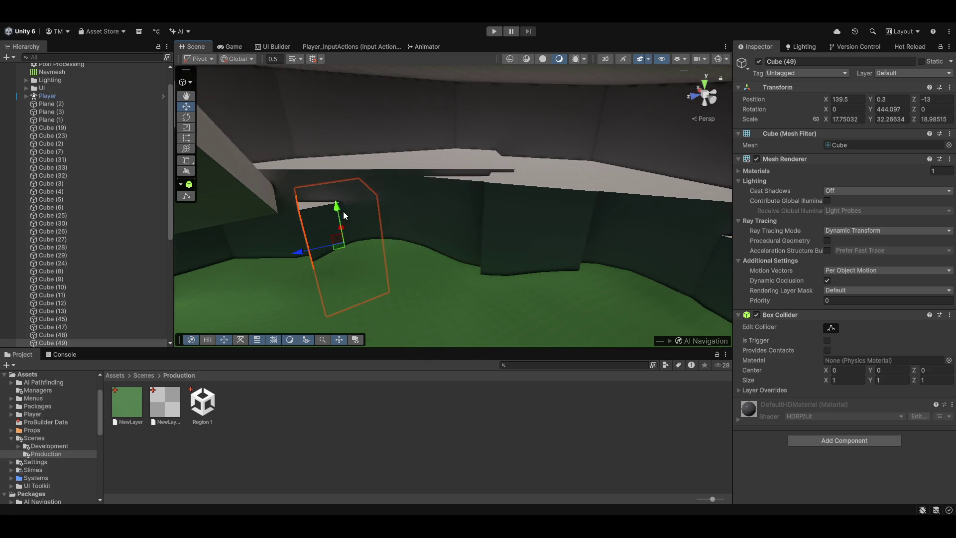
mouse_move(371, 239)
left_mouse_down()
mouse_move(354, 249)
mouse_move(369, 249)
mouse_move(363, 243)
left_mouse_up()
mouse_move(335, 214)
left_mouse_down("alt")
mouse_move(340, 232)
mouse_move(384, 247)
mouse_move(411, 240)
left_mouse_up("alt")
key("w")
left_click_drag(399, 205, 399, 214)
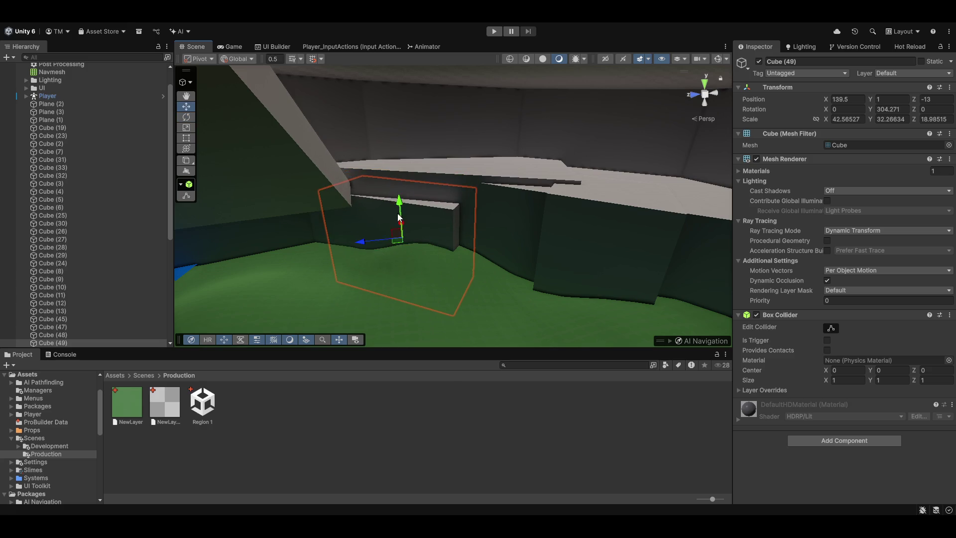
left_click_drag(350, 234, 347, 239)
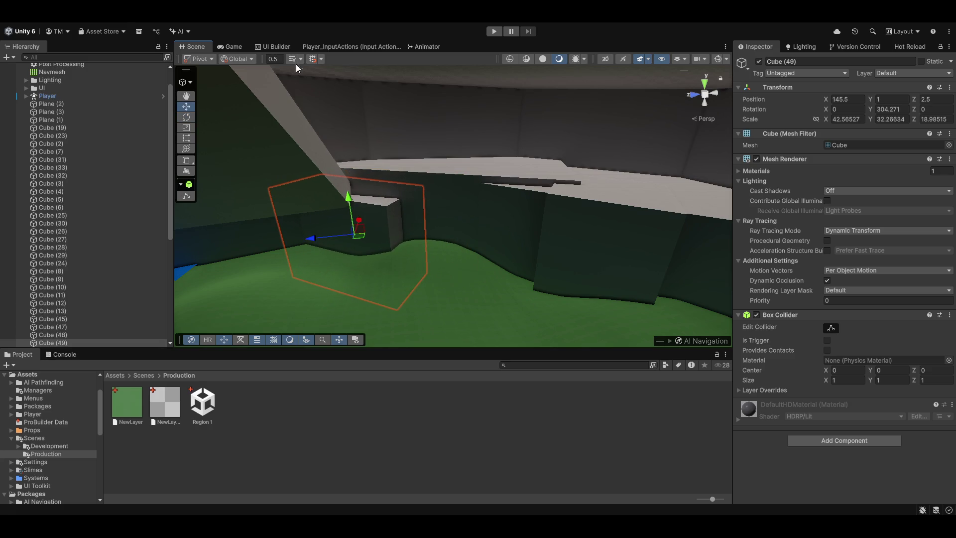
left_click(494, 31)
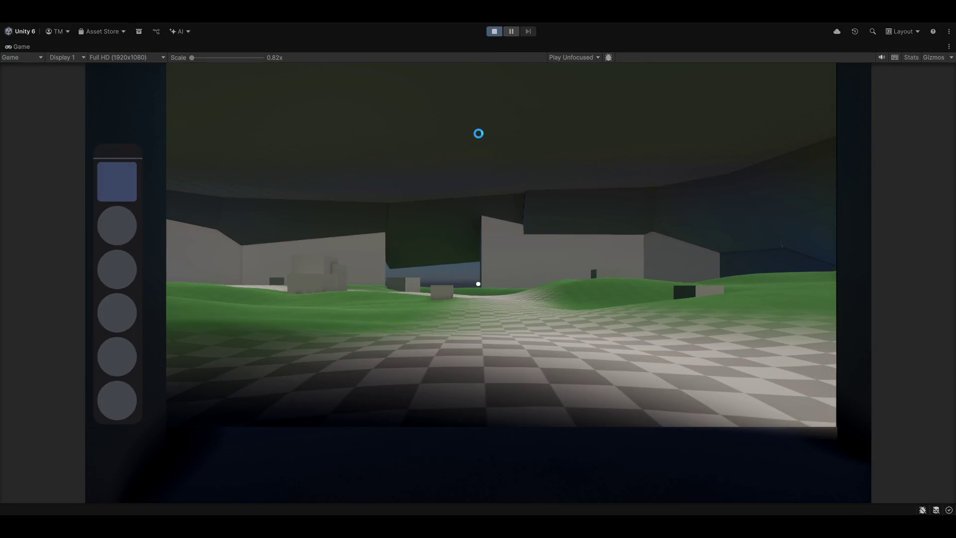
Walk the player over the green ground toward the cave walls, then stop and restore the editor layout
left_click(478, 133)
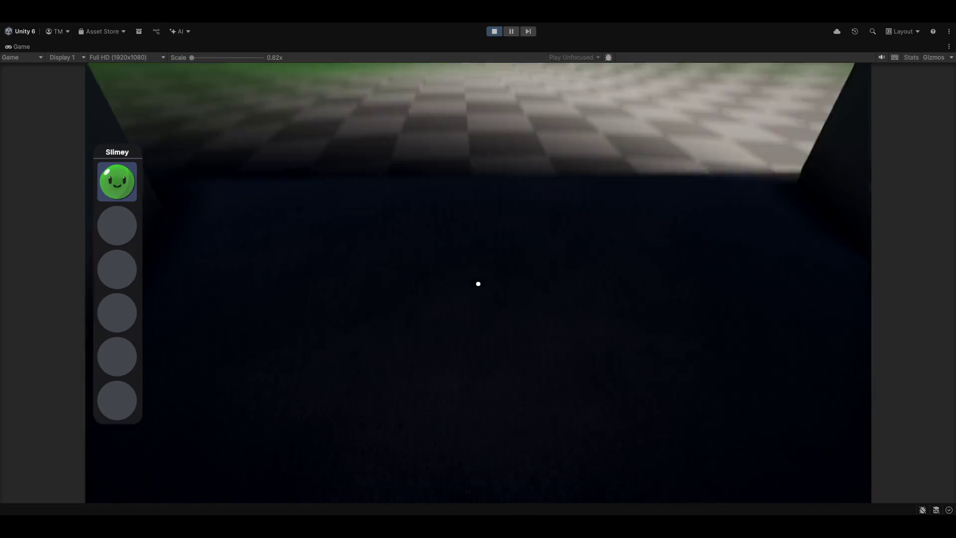
key("w")
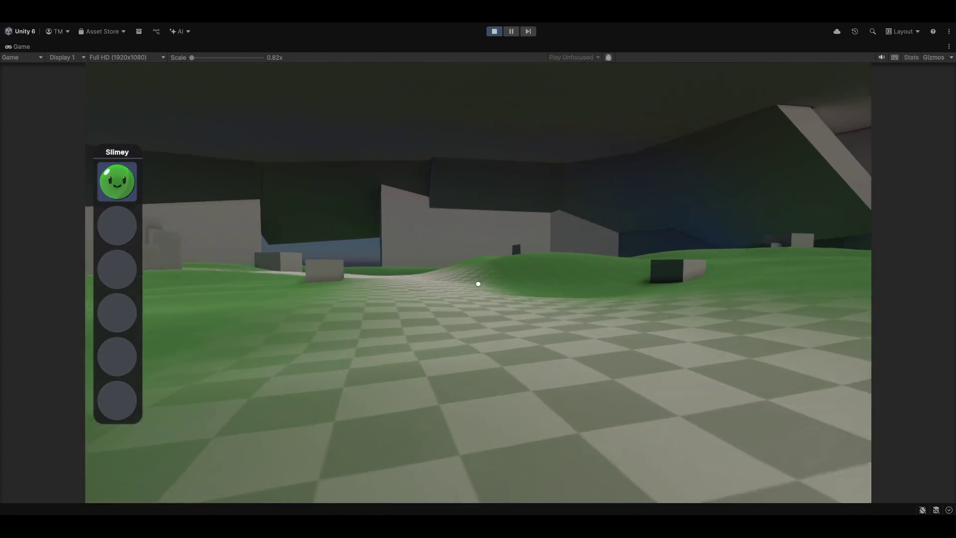
key("w")
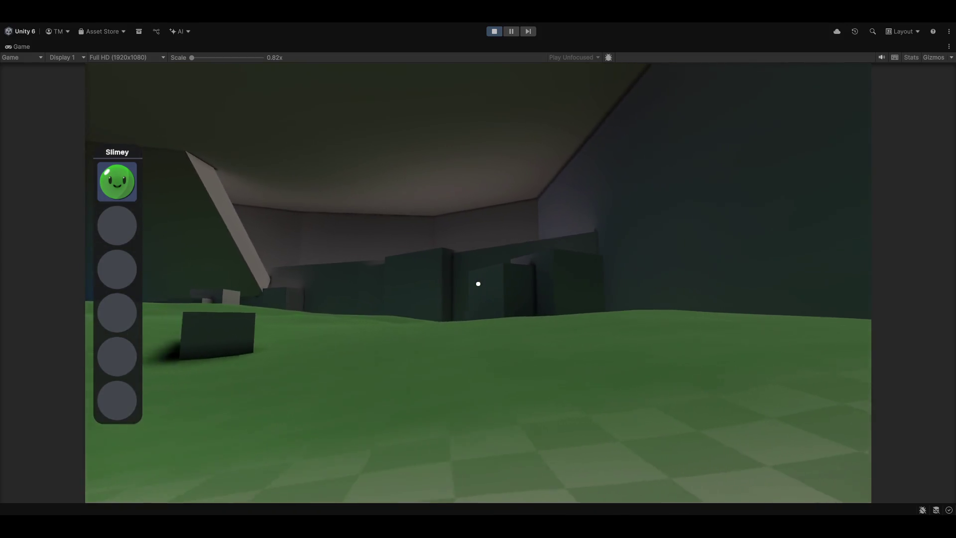
key("w")
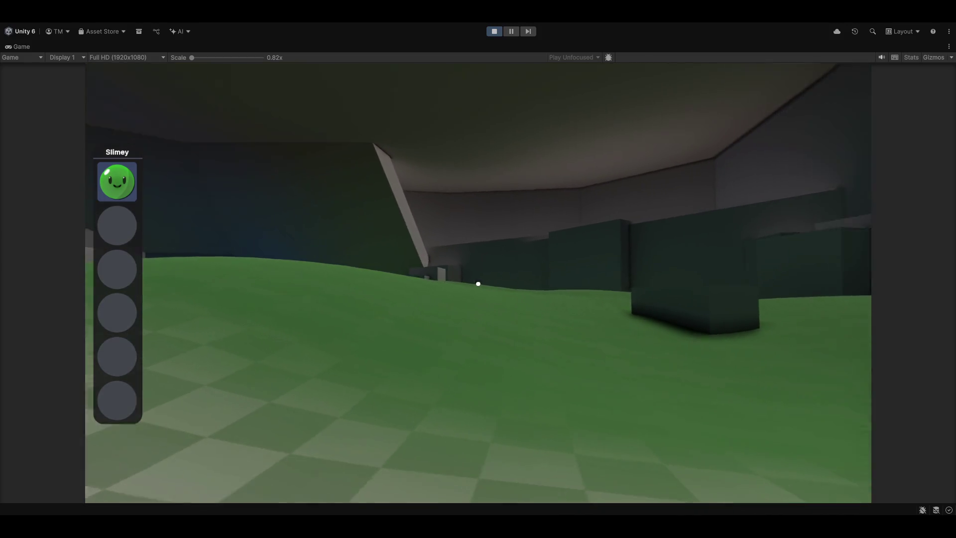
key("w")
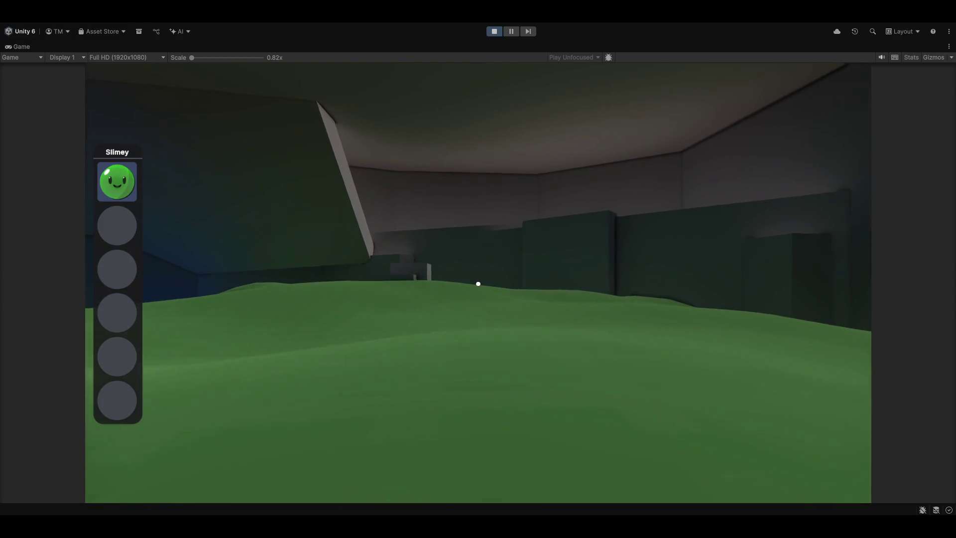
key("w")
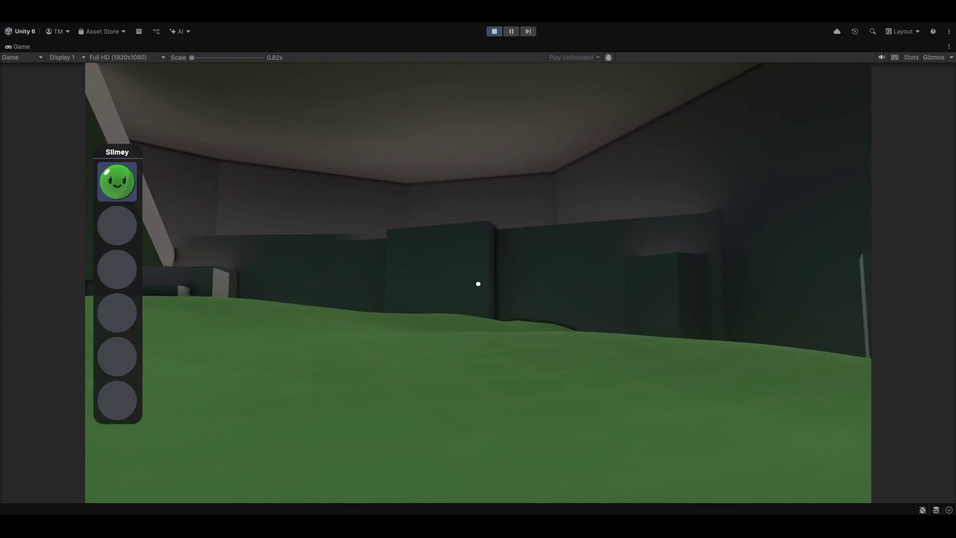
key("w")
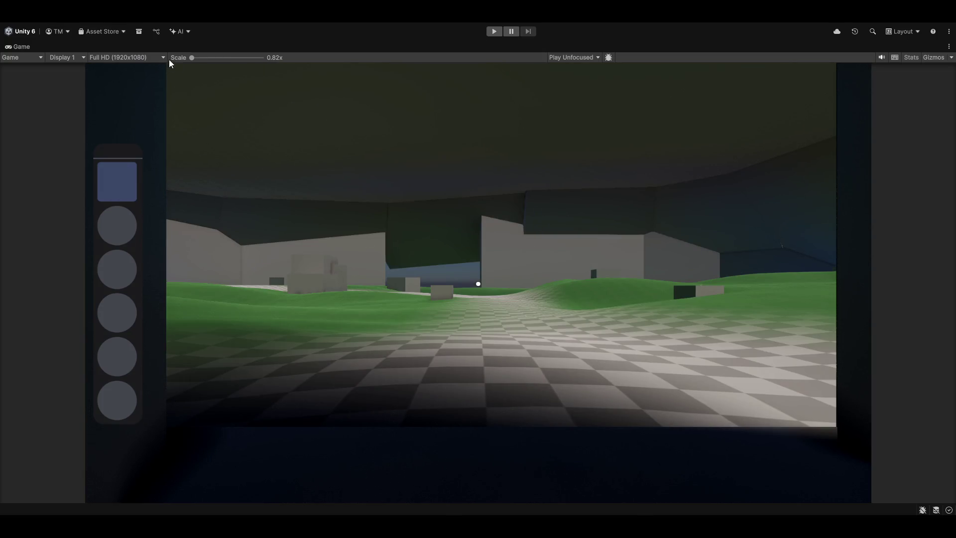
key("ctrl+p")
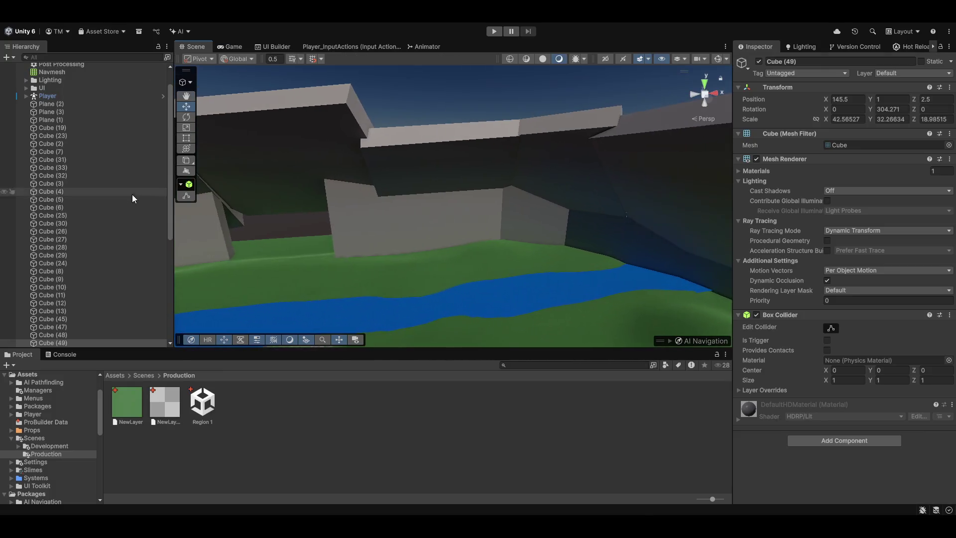
mouse_move(283, 235)
left_mouse_down()
mouse_move(367, 274)
mouse_move(598, 200)
mouse_move(538, 219)
left_mouse_up()
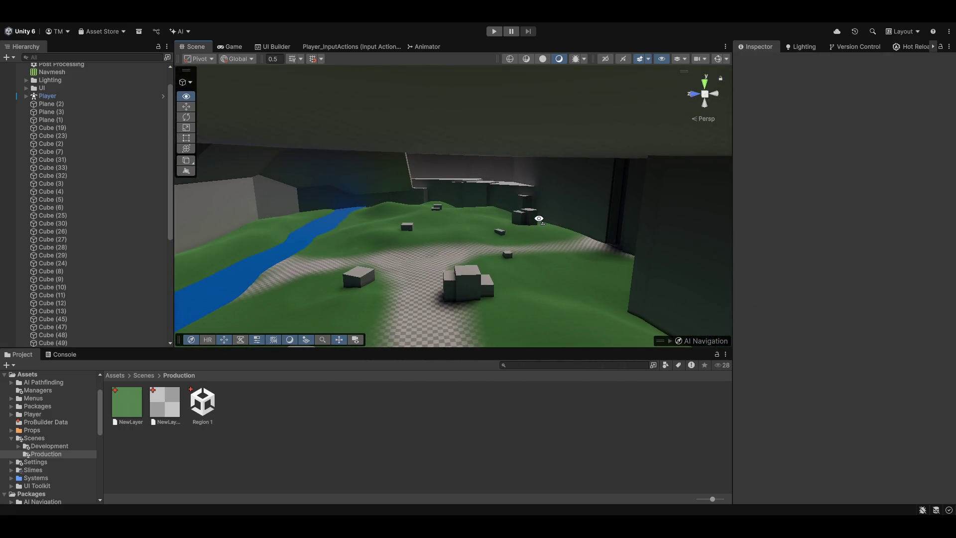
left_click(589, 206)
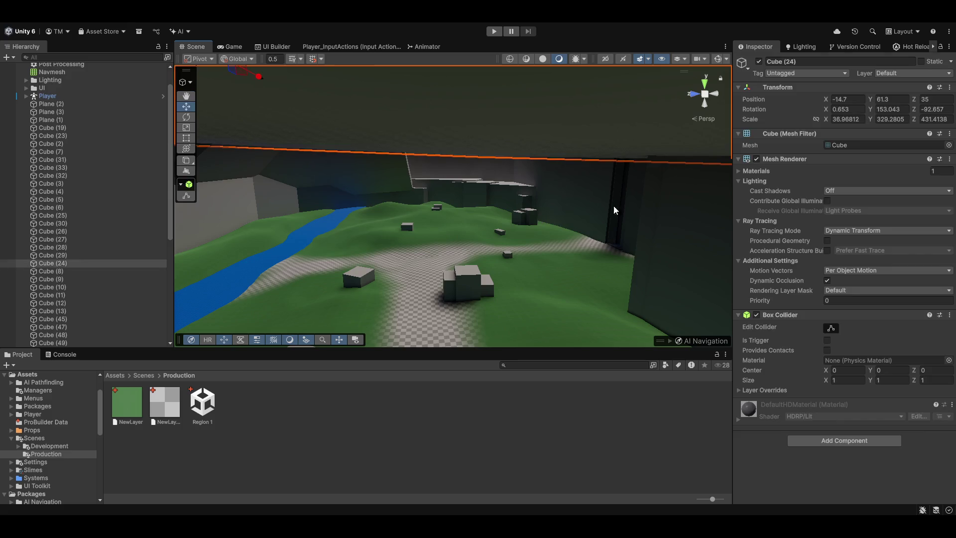
left_click(847, 208)
mouse_move(561, 210)
left_mouse_down()
mouse_move(450, 209)
mouse_move(605, 231)
mouse_move(576, 215)
mouse_move(378, 180)
mouse_move(471, 199)
left_mouse_up()
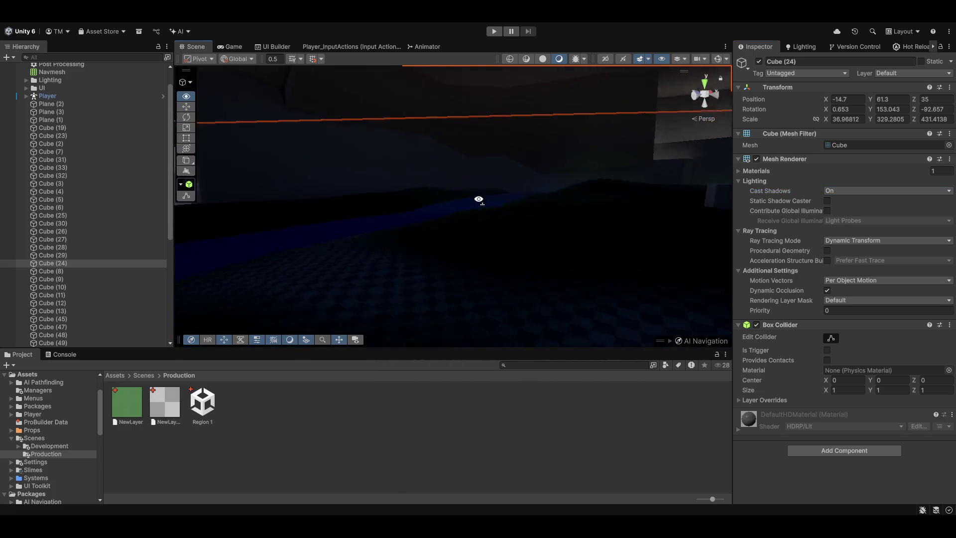
left_click_drag(530, 197, 409, 183)
left_click(218, 49)
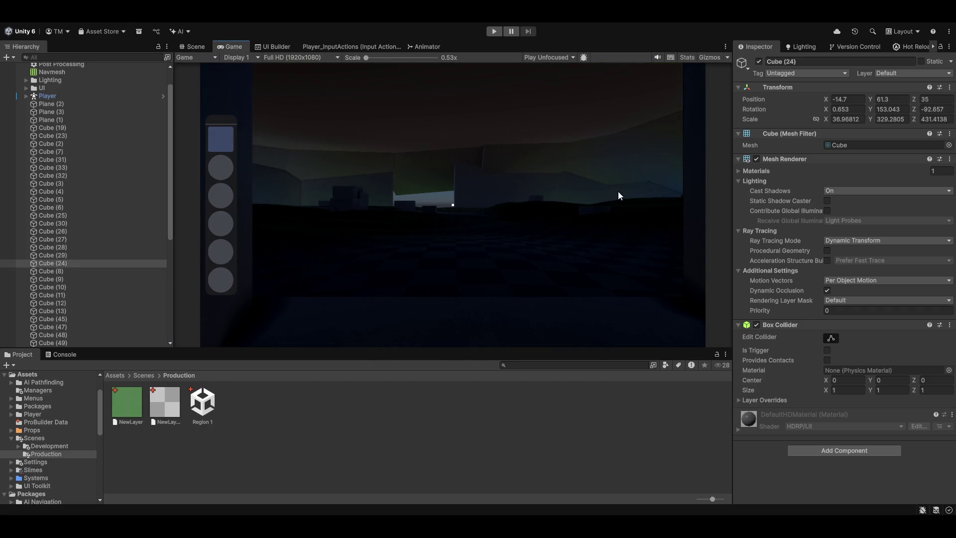
left_click(850, 190)
left_click(850, 200)
left_click(195, 48)
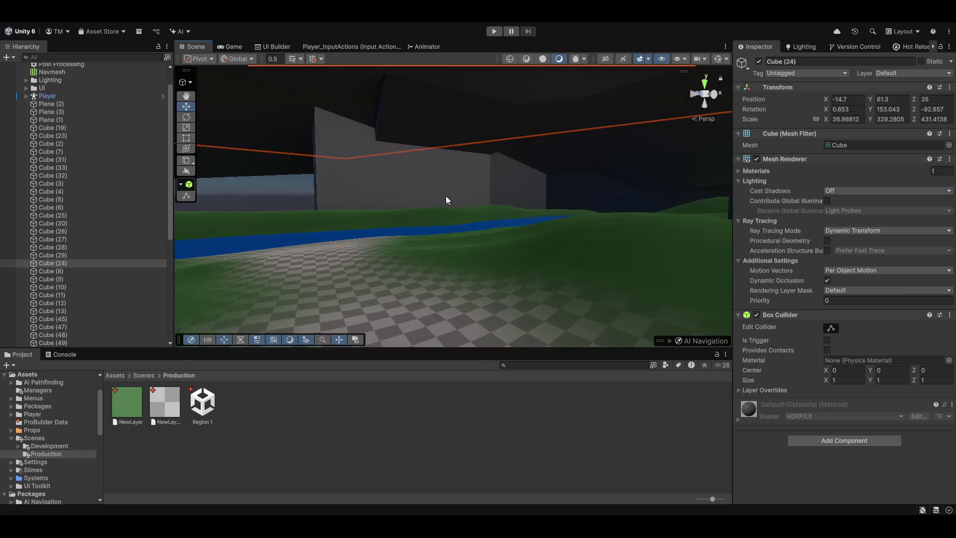
mouse_move(626, 282)
left_mouse_down()
mouse_move(508, 320)
mouse_move(577, 291)
mouse_move(719, 312)
mouse_move(486, 299)
mouse_move(604, 295)
mouse_move(642, 275)
mouse_move(515, 215)
mouse_move(536, 207)
mouse_move(413, 243)
mouse_move(379, 235)
mouse_move(461, 247)
mouse_move(570, 244)
mouse_move(576, 234)
mouse_move(488, 231)
mouse_move(575, 284)
mouse_move(580, 248)
left_mouse_up()
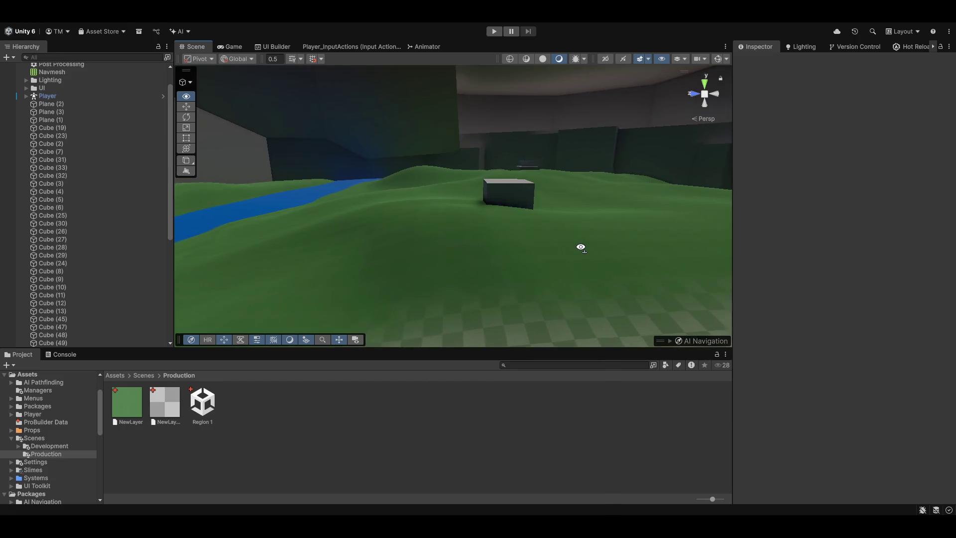
Enter Play mode to test the level
left_click(495, 31)
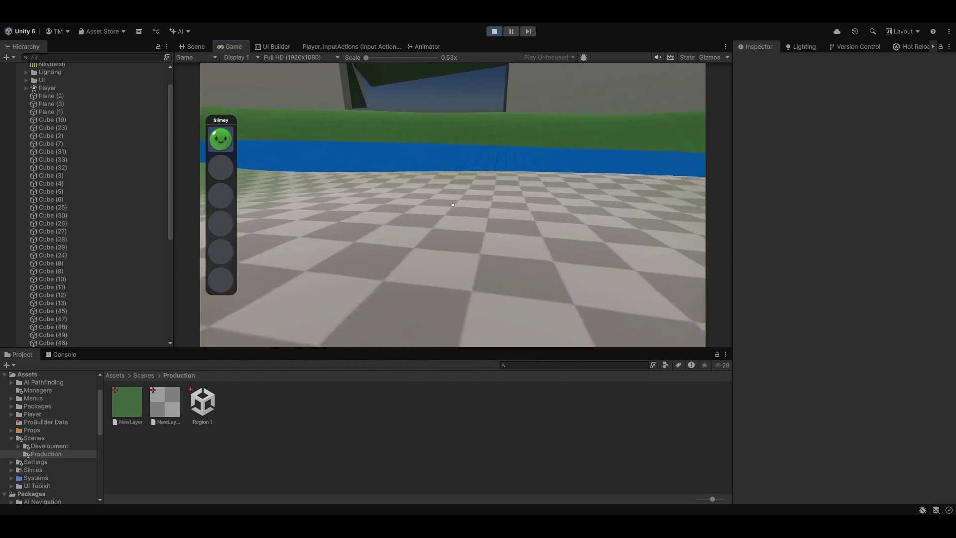
Walk onto the river, dropping the slime and picking it back up
key("w")
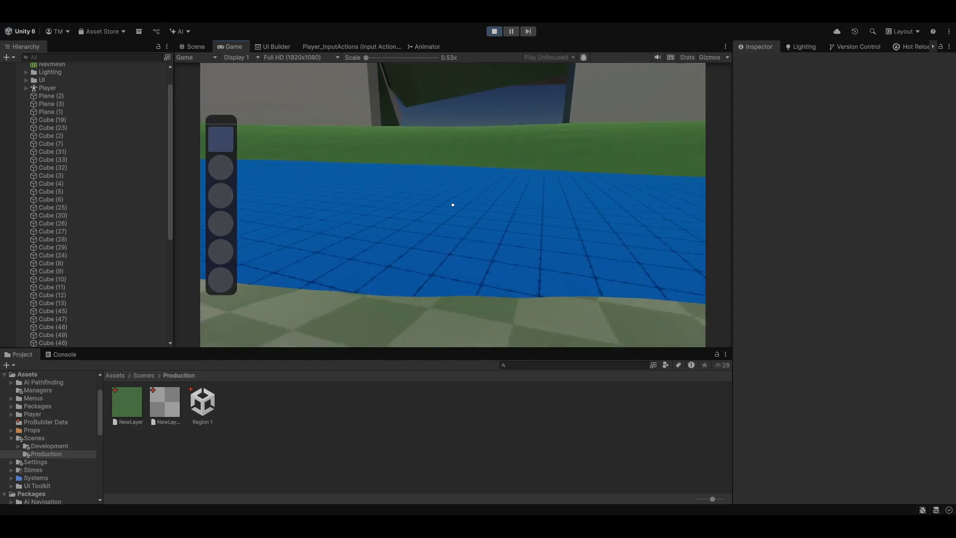
key("e")
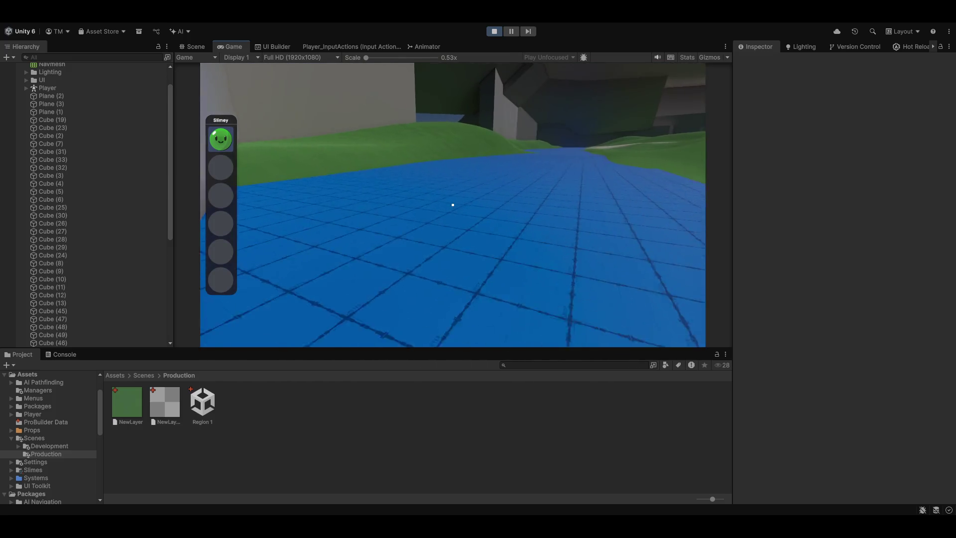
key("ctrl+1")
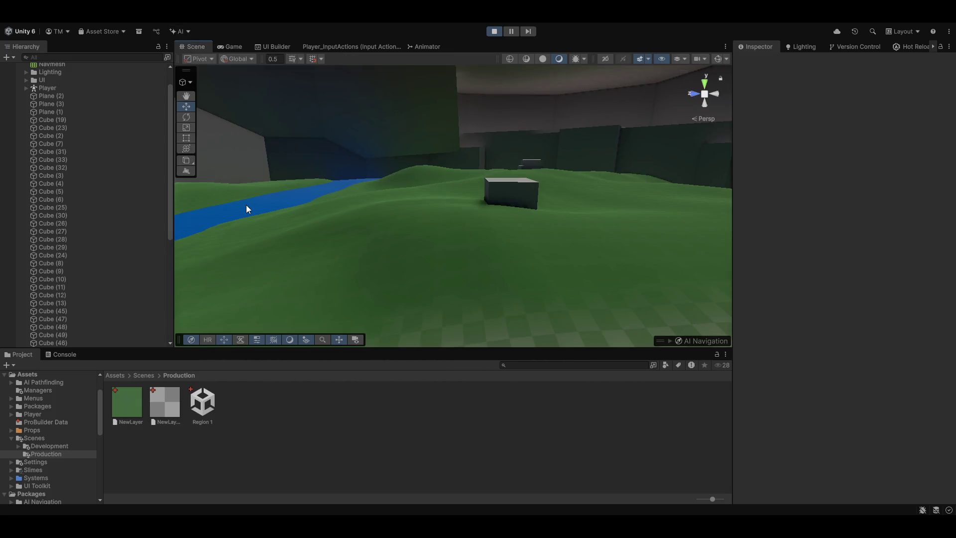
Deactivate the river Plane (1), stop the play-test and return to the Scene view
left_click(247, 206)
left_click(759, 61)
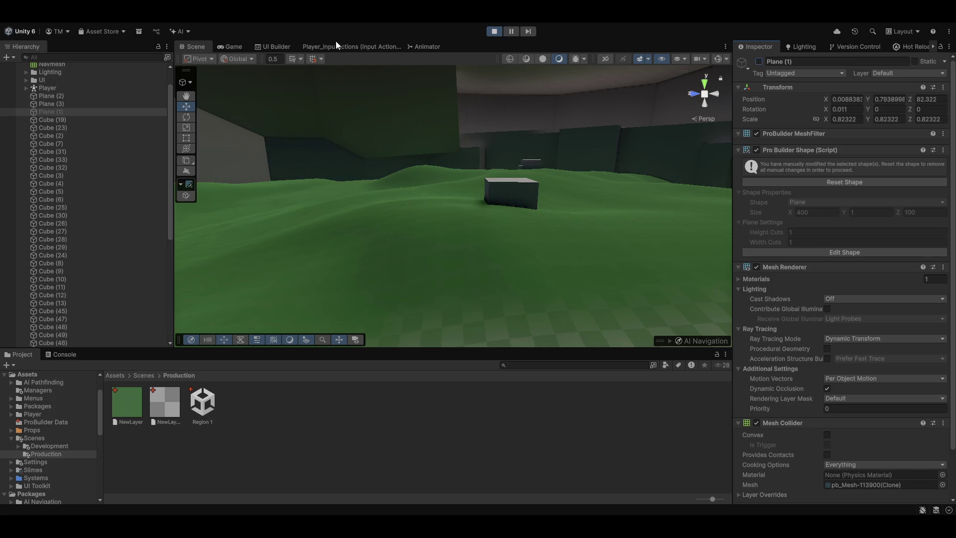
left_click(230, 47)
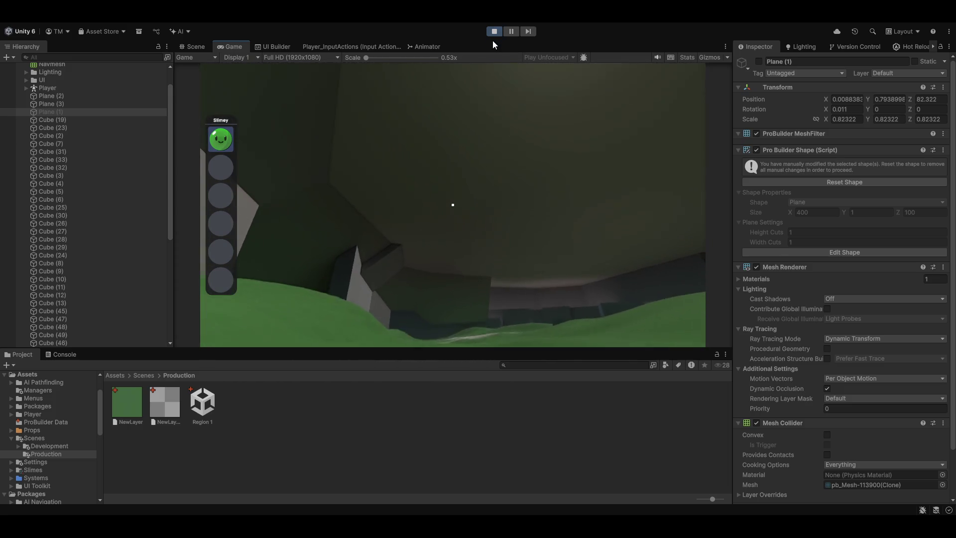
left_click(492, 34)
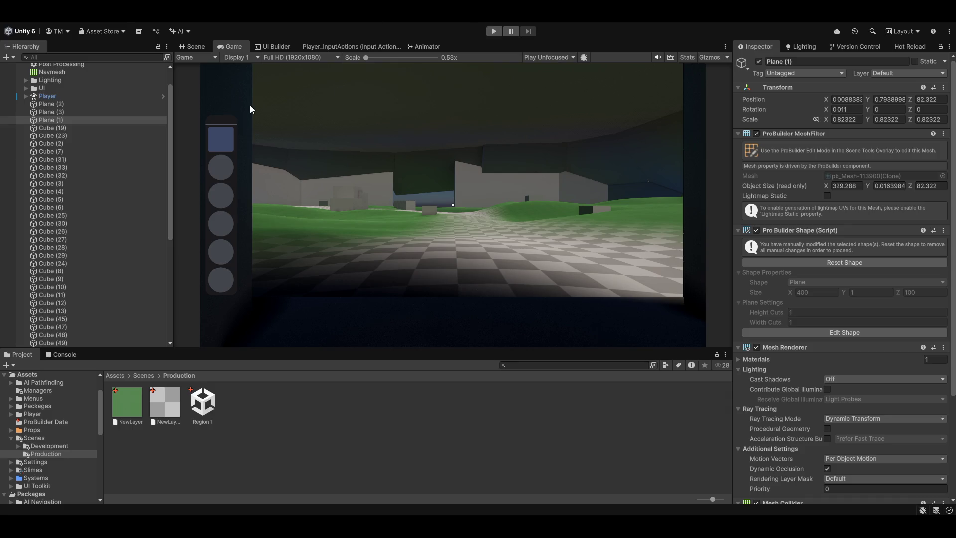
left_click(201, 47)
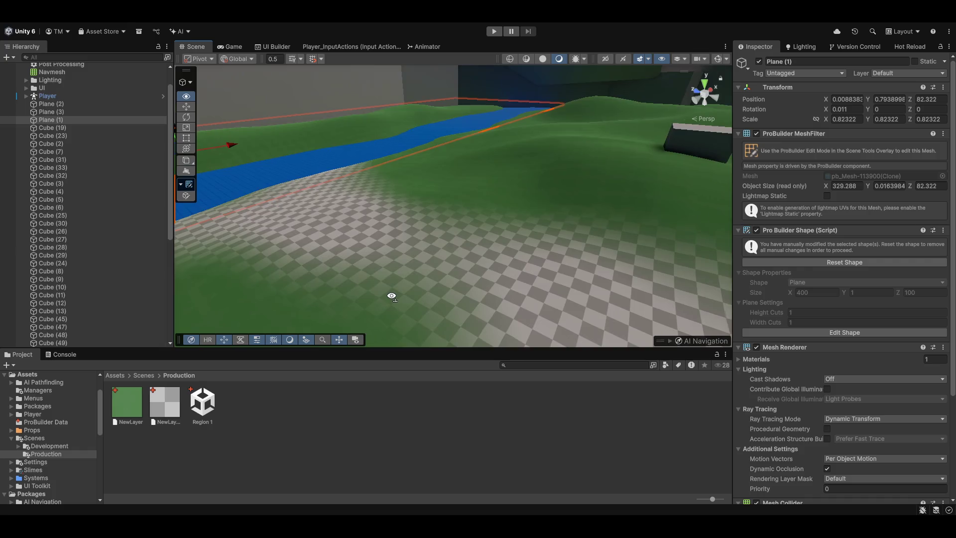
Select and hide the Cube (24) roof slab, then orbit over the open-topped cave
scroll(314, 293, "up", 2)
mouse_move(314, 293)
left_mouse_down()
mouse_move(309, 268)
mouse_move(324, 209)
mouse_move(363, 156)
mouse_move(280, 184)
mouse_move(290, 170)
left_mouse_up()
left_click(497, 179)
mouse_move(497, 179)
left_mouse_down()
mouse_move(513, 135)
mouse_move(551, 230)
mouse_move(517, 207)
mouse_move(500, 224)
mouse_move(521, 244)
mouse_move(474, 246)
mouse_move(583, 258)
mouse_move(565, 284)
left_mouse_up()
scroll(551, 230, "up", 1)
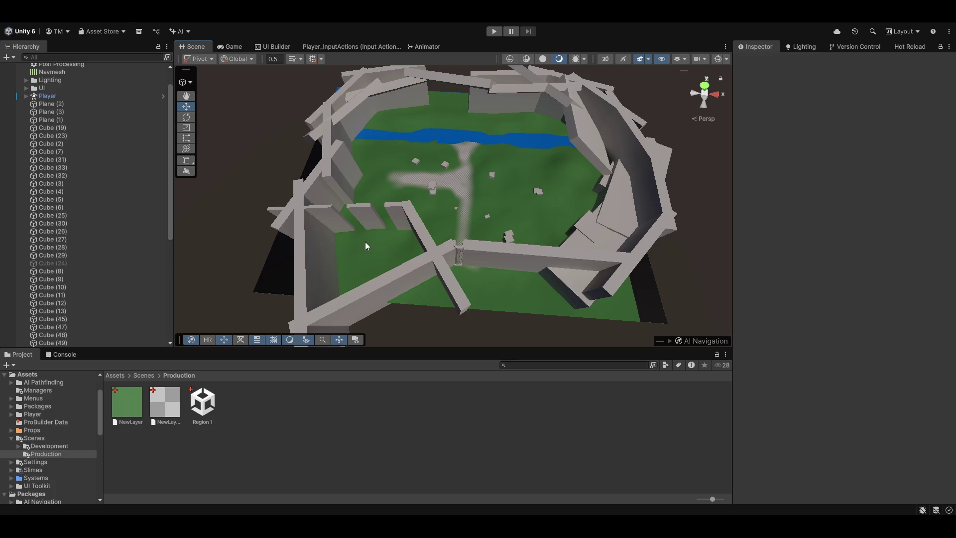
mouse_move(366, 244)
left_mouse_down()
mouse_move(437, 257)
mouse_move(529, 183)
left_mouse_up()
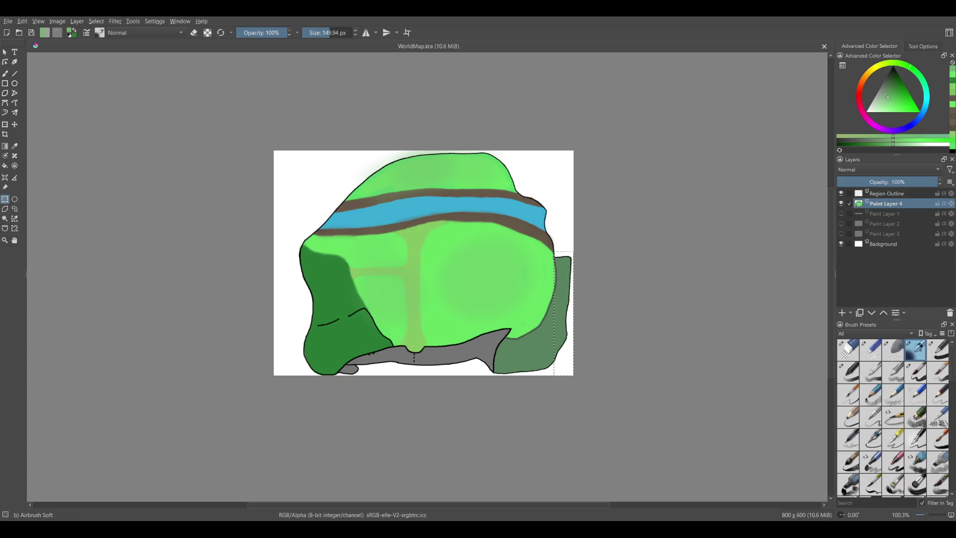
Select the central and right part of WorldMap.kra, then zoom in on the river band
left_click(72, 228)
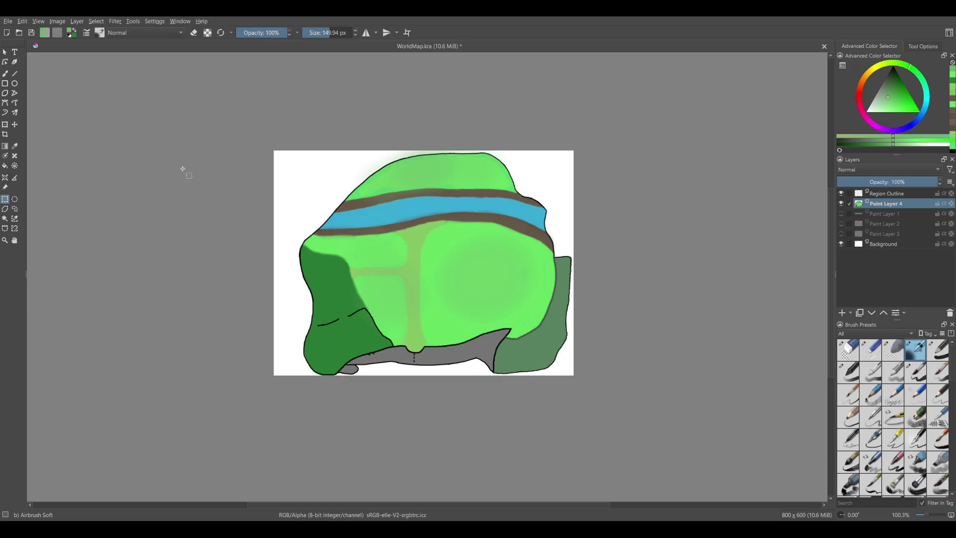
left_click_drag(330, 160, 573, 359)
left_click(532, 327)
scroll(440, 344, "up", 2)
scroll(520, 215, "up", 1)
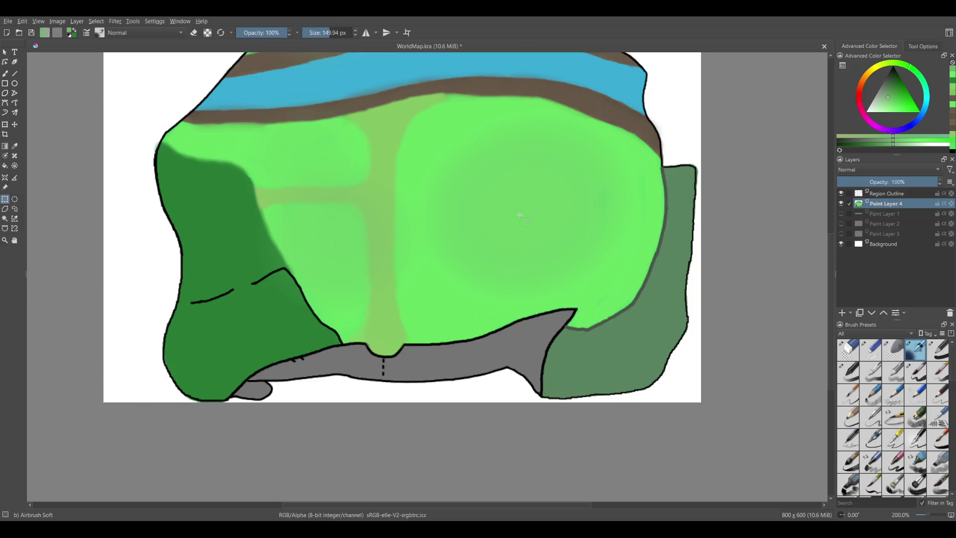
left_click_drag(520, 214, 510, 290)
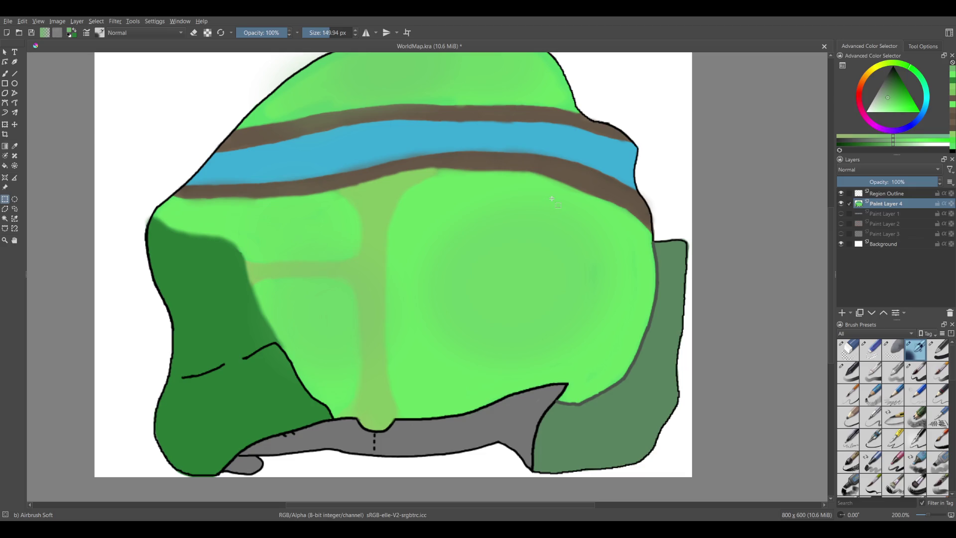
Mark out the light green field, the path area and the dark green left region, then deselect
mouse_move(431, 172)
left_mouse_down()
mouse_move(657, 335)
mouse_move(636, 387)
left_mouse_up()
left_click_drag(229, 199, 343, 345)
left_click(388, 380)
mouse_move(465, 284)
left_mouse_down()
mouse_move(438, 256)
mouse_move(427, 376)
mouse_move(411, 298)
left_mouse_up()
mouse_move(74, 200)
left_mouse_down()
mouse_move(164, 380)
mouse_move(246, 454)
mouse_move(276, 437)
left_mouse_up()
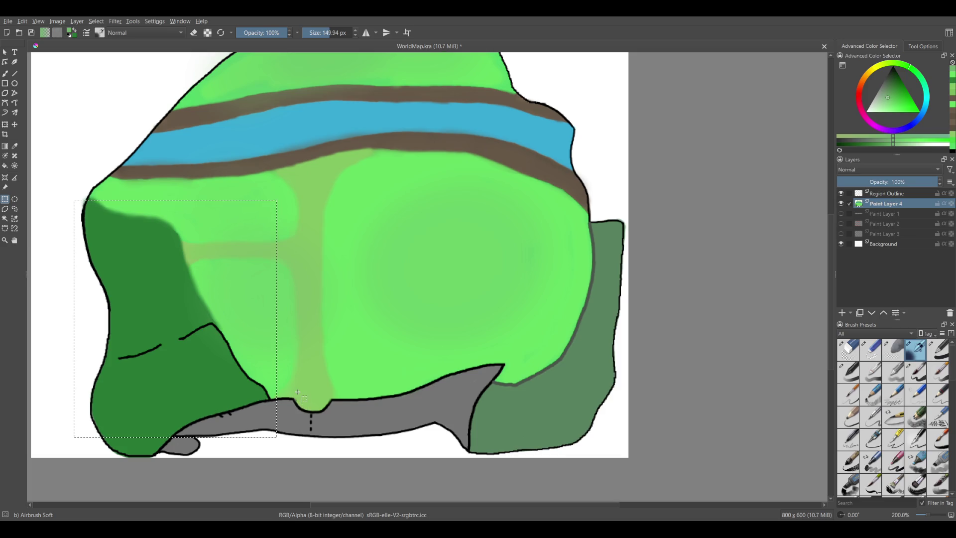
key("ctrl+shift+a")
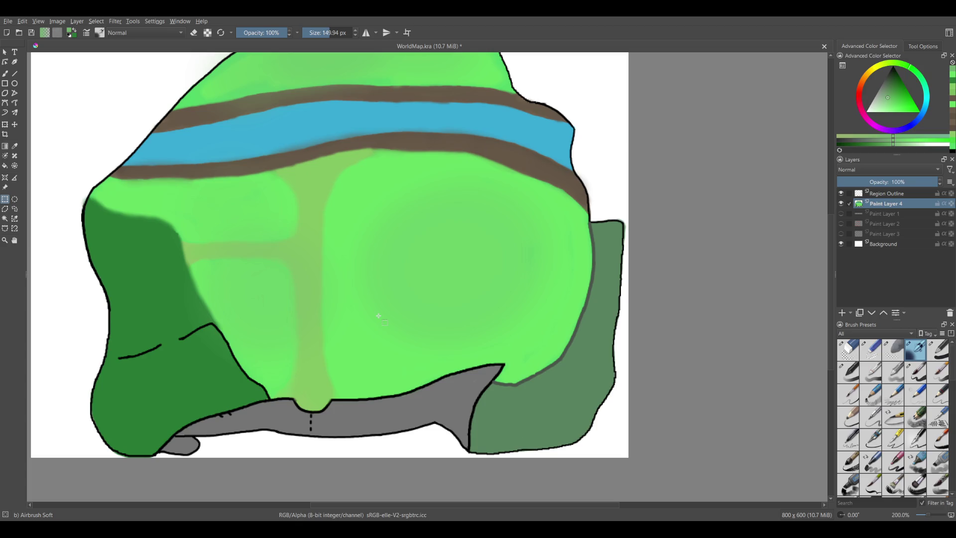